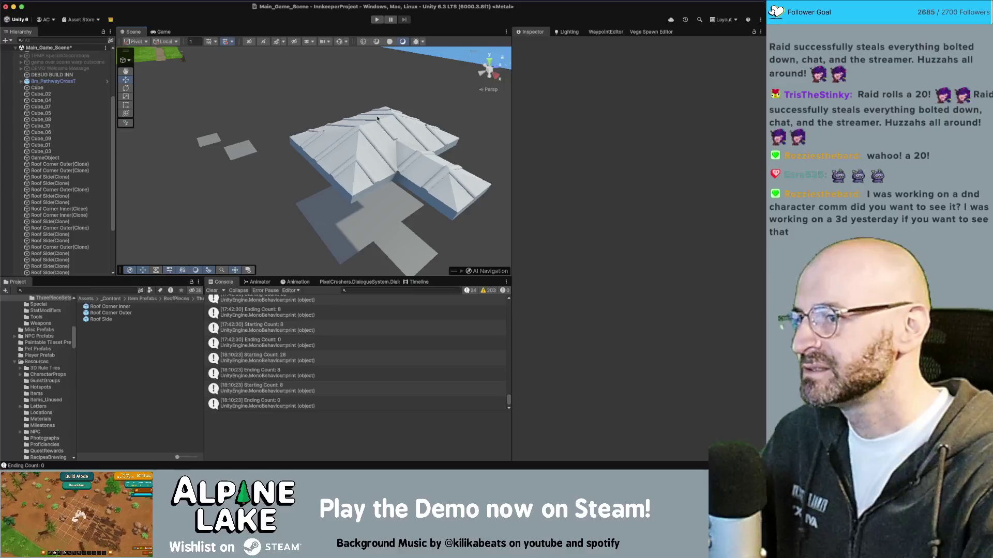
# - Switch to the Maya scene of roof pieces and select the grey roof shingle tile
pyautogui.press('super+Tab')
pyautogui.click(392, 276)
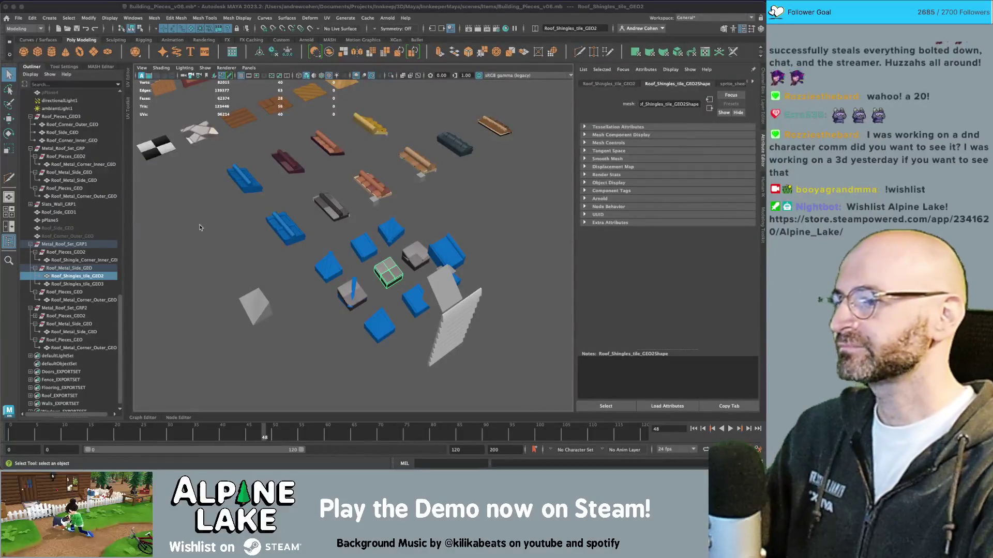
# - Frame Roof_Shingles_tile_GEO3 in a maximized top view and begin a Multi-Cut at its upper-right corner
pyautogui.click(212, 243)
pyautogui.scroll(3, 408, 291)
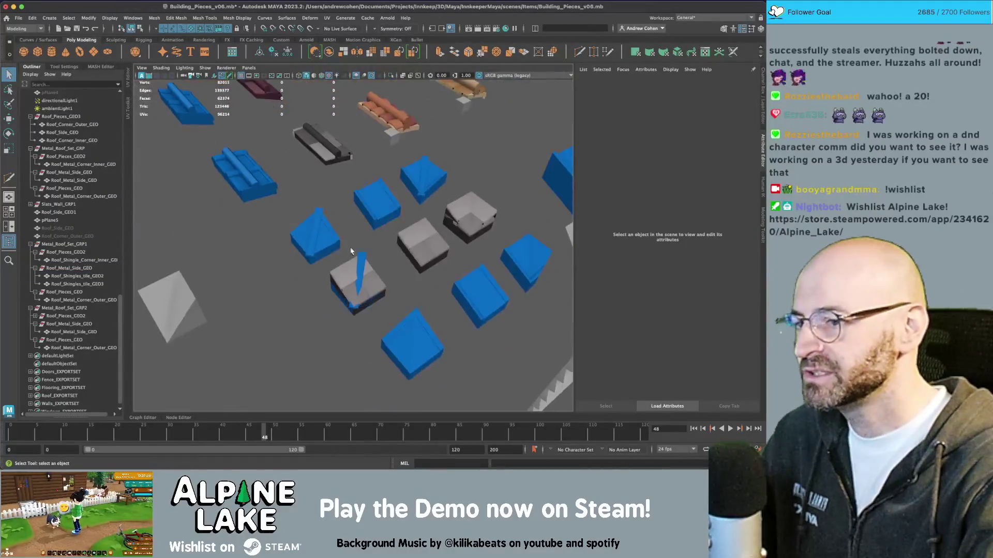
pyautogui.click(337, 281)
pyautogui.press('f')
pyautogui.moveTo(303, 267)
pyautogui.mouseDown()
pyautogui.moveTo(381, 221)
pyautogui.moveTo(345, 228)
pyautogui.mouseUp()
pyautogui.press('space')
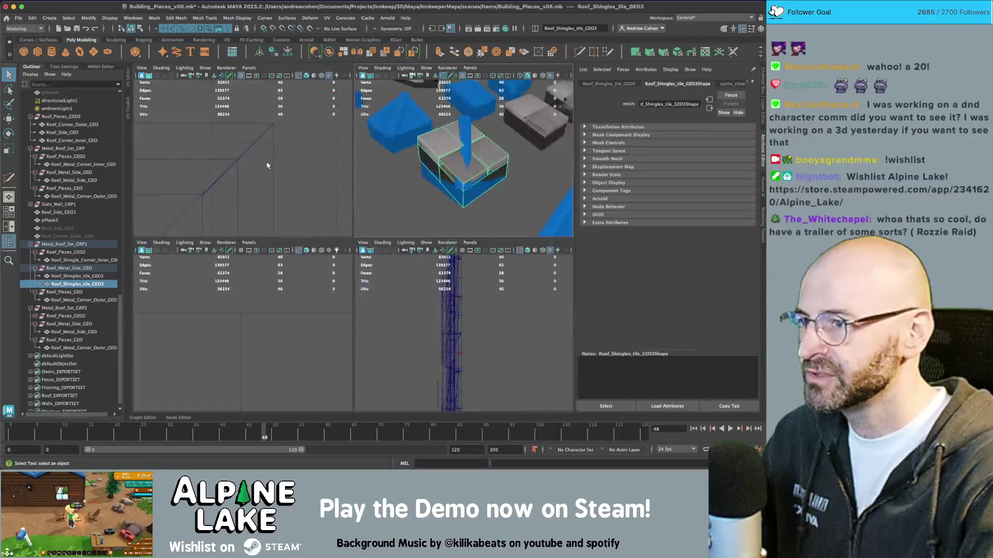
pyautogui.press('space')
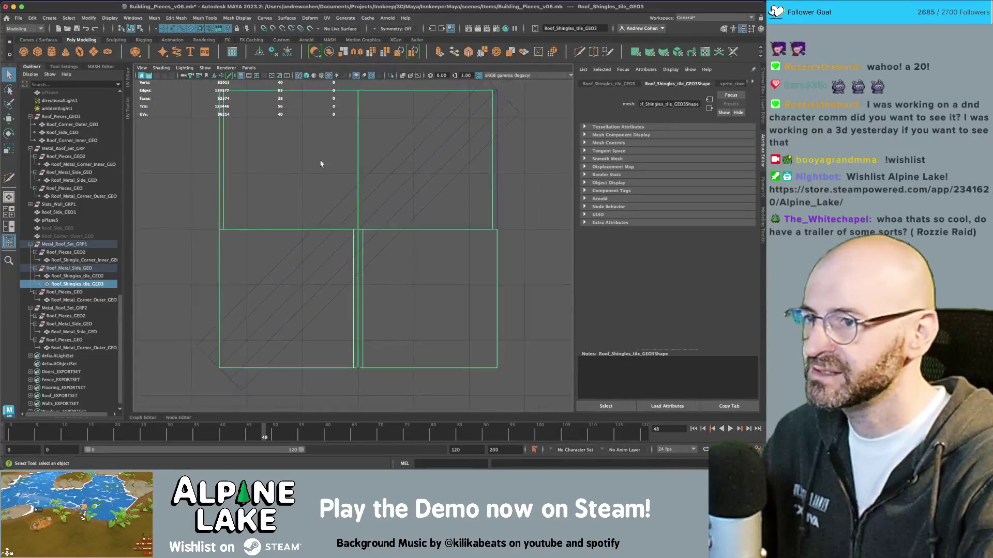
pyautogui.hotkey('ctrl', 'shift', 'x')
pyautogui.moveTo(483, 109)
pyautogui.mouseDown()
pyautogui.moveTo(320, 248)
pyautogui.moveTo(303, 324)
pyautogui.moveTo(166, 410)
pyautogui.moveTo(175, 416)
pyautogui.moveTo(442, 170)
pyautogui.moveTo(476, 122)
pyautogui.mouseUp()
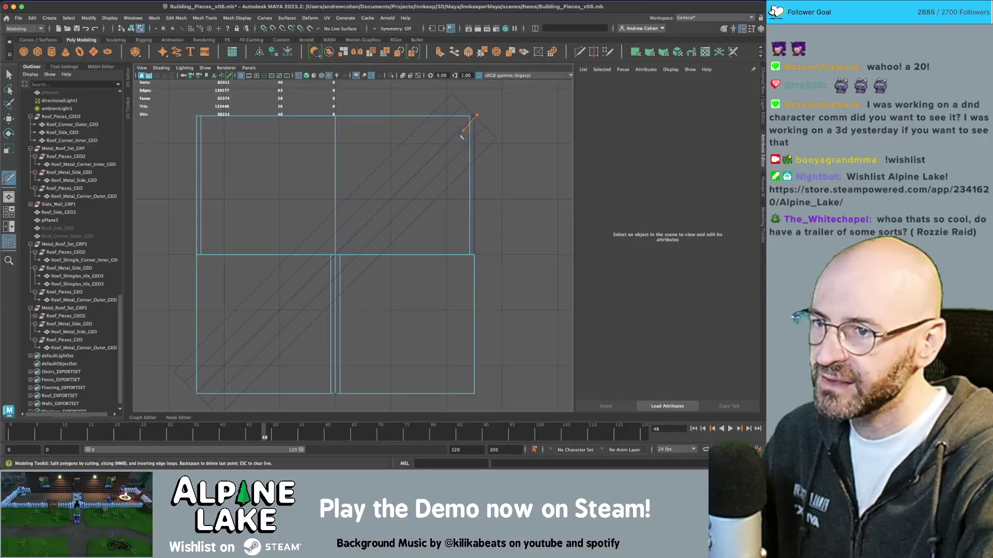
# - Extend the cut diagonally across the tile to the opposite corner and enter vertex mode
pyautogui.moveTo(461, 137)
pyautogui.mouseDown()
pyautogui.moveTo(317, 289)
pyautogui.moveTo(232, 348)
pyautogui.moveTo(165, 414)
pyautogui.moveTo(185, 410)
pyautogui.mouseUp()
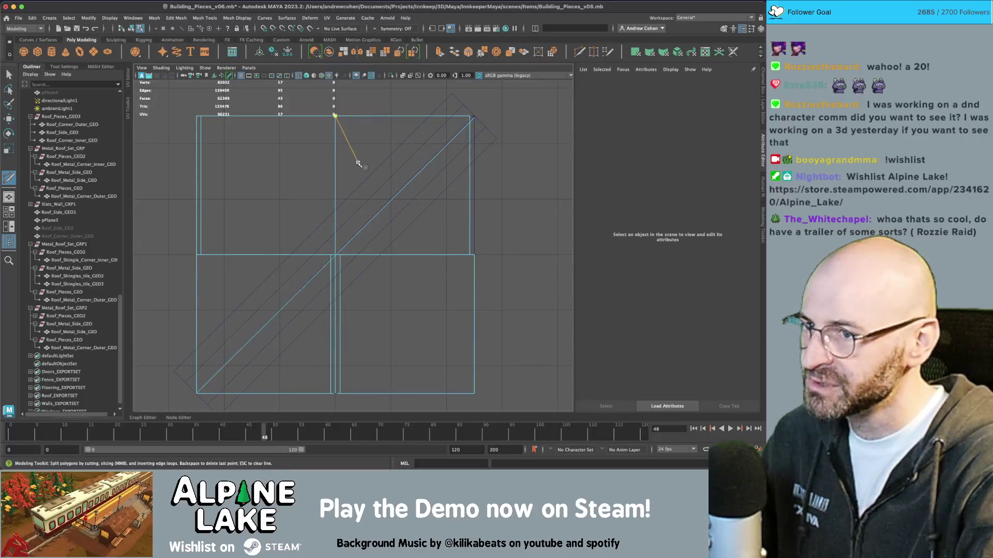
pyautogui.scroll(8, 409, 181)
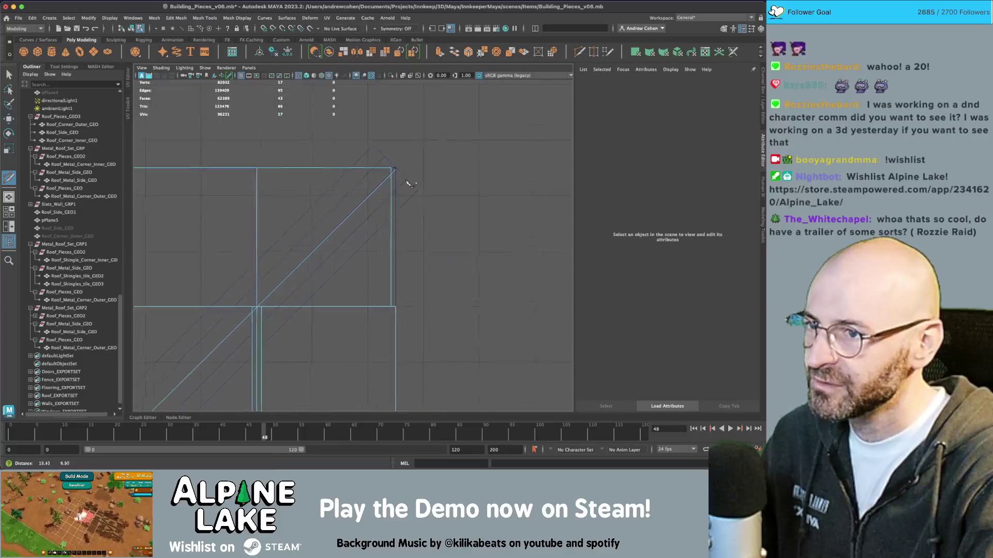
pyautogui.press('q')
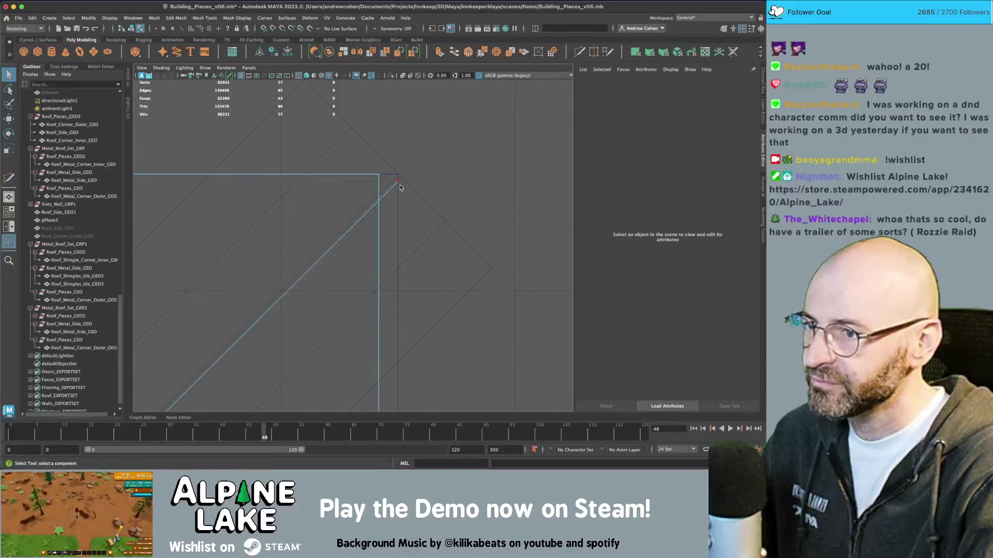
pyautogui.rightClick(403, 187)
pyautogui.click(398, 177)
pyautogui.press('w')
pyautogui.press('q')
# - Snap the cut's upper and lower end vertices onto the tile corners with point snapping
pyautogui.moveTo(397, 178)
pyautogui.mouseDown()
pyautogui.moveTo(405, 185)
pyautogui.moveTo(379, 210)
pyautogui.mouseUp()
pyautogui.press('w')
pyautogui.press('v')
pyautogui.press('q')
pyautogui.click(379, 196)
pyautogui.press('w')
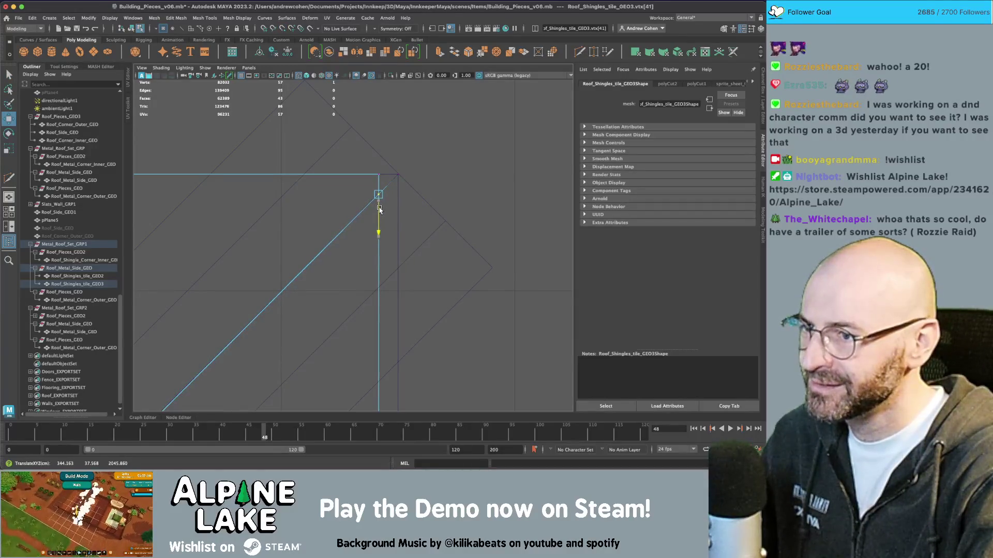
# - Snap the overlapping cut vertices onto the remaining tile corner with point snapping
pyautogui.scroll(-3, 388, 162)
pyautogui.scroll(4, 465, 207)
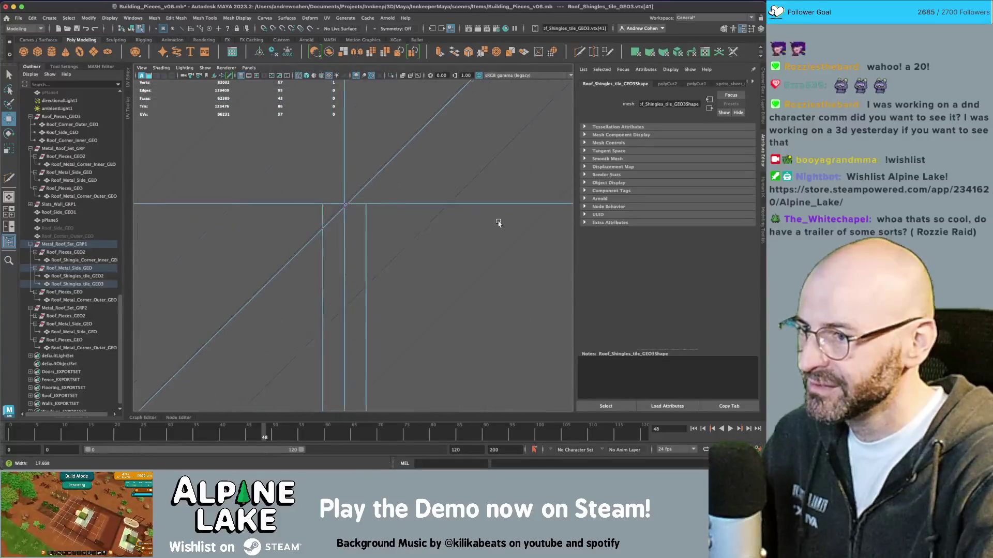
pyautogui.scroll(3, 239, 244)
pyautogui.moveTo(310, 266)
pyautogui.mouseDown()
pyautogui.moveTo(344, 273)
pyautogui.moveTo(333, 291)
pyautogui.moveTo(316, 277)
pyautogui.mouseUp()
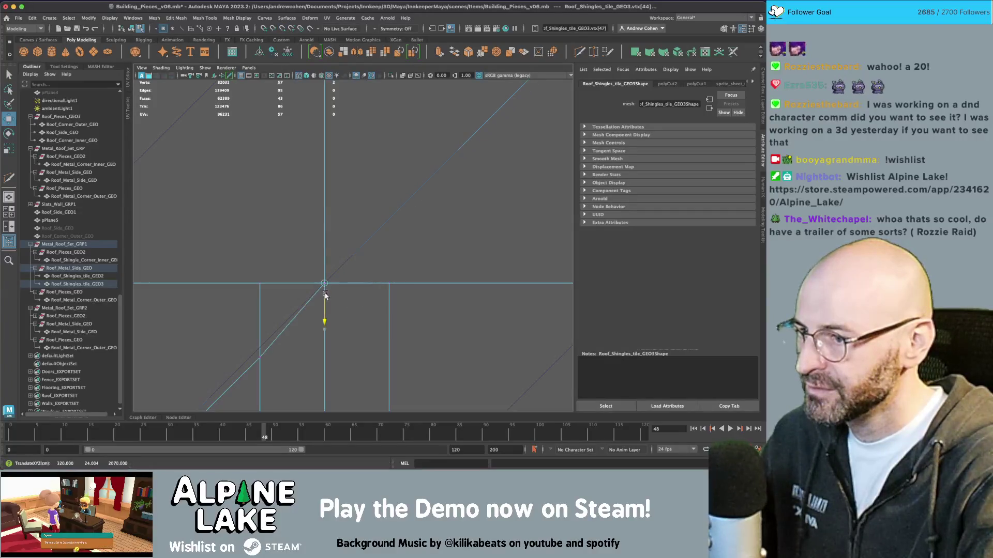
pyautogui.press('q')
pyautogui.press('v')
pyautogui.click(260, 350)
pyautogui.press('w')
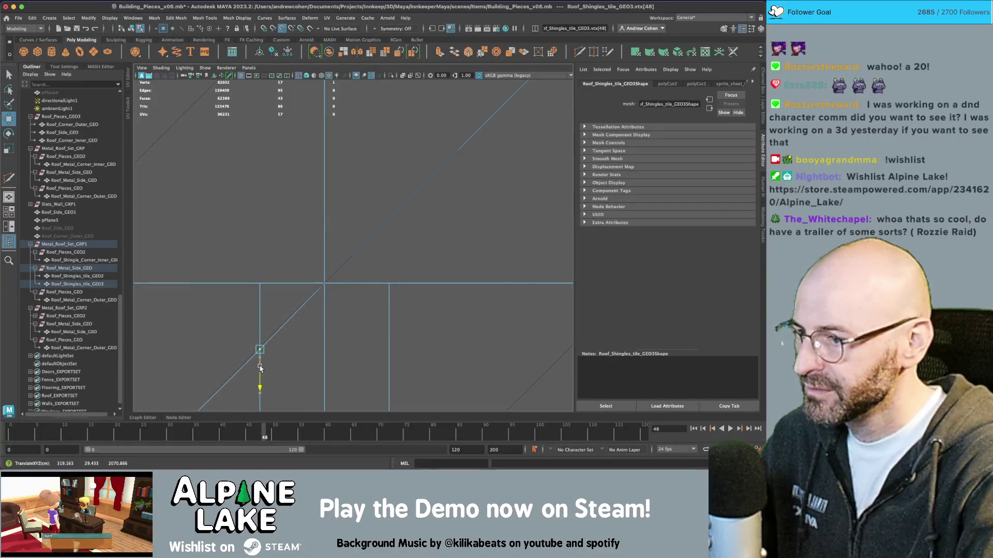
pyautogui.moveTo(260, 367)
pyautogui.mouseDown()
pyautogui.moveTo(387, 221)
pyautogui.moveTo(376, 186)
pyautogui.moveTo(331, 230)
pyautogui.moveTo(357, 284)
pyautogui.moveTo(310, 280)
pyautogui.moveTo(302, 252)
pyautogui.moveTo(313, 294)
pyautogui.mouseUp()
pyautogui.press('q')
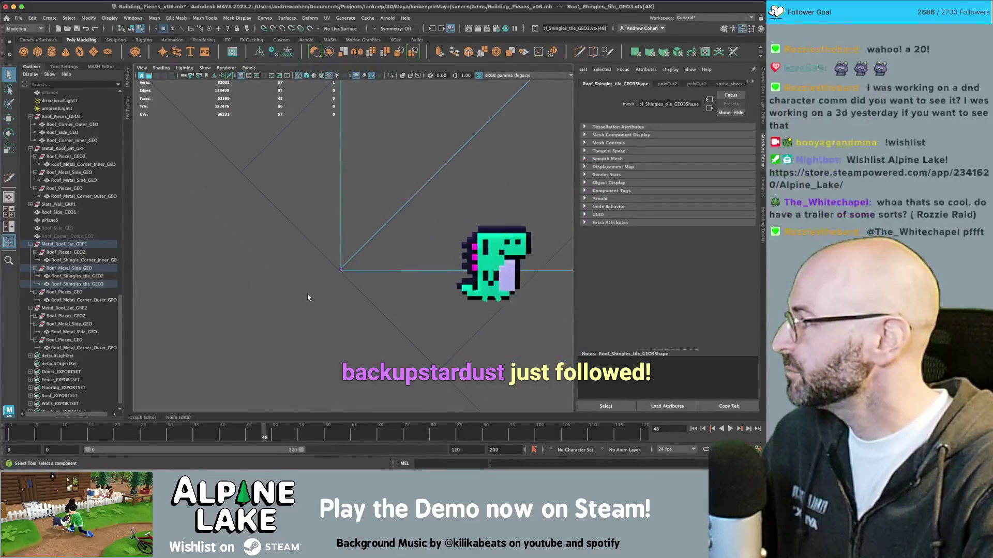
pyautogui.moveTo(333, 257)
pyautogui.mouseDown()
pyautogui.moveTo(344, 269)
pyautogui.moveTo(334, 300)
pyautogui.mouseUp()
pyautogui.press('w')
# - Delete the faces on one side of the diagonal, leaving a triangular shingle half
pyautogui.press('space')
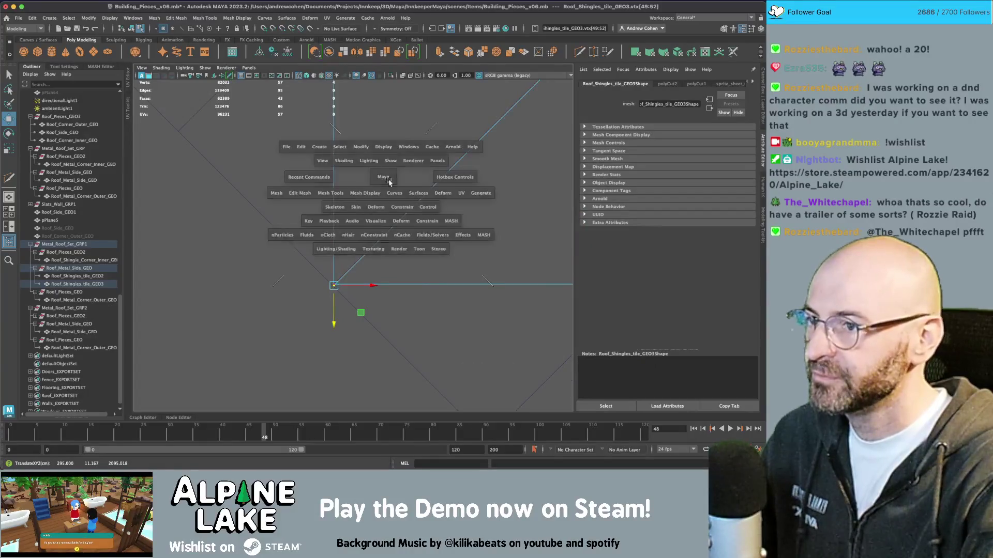
pyautogui.press('space')
pyautogui.press('F8')
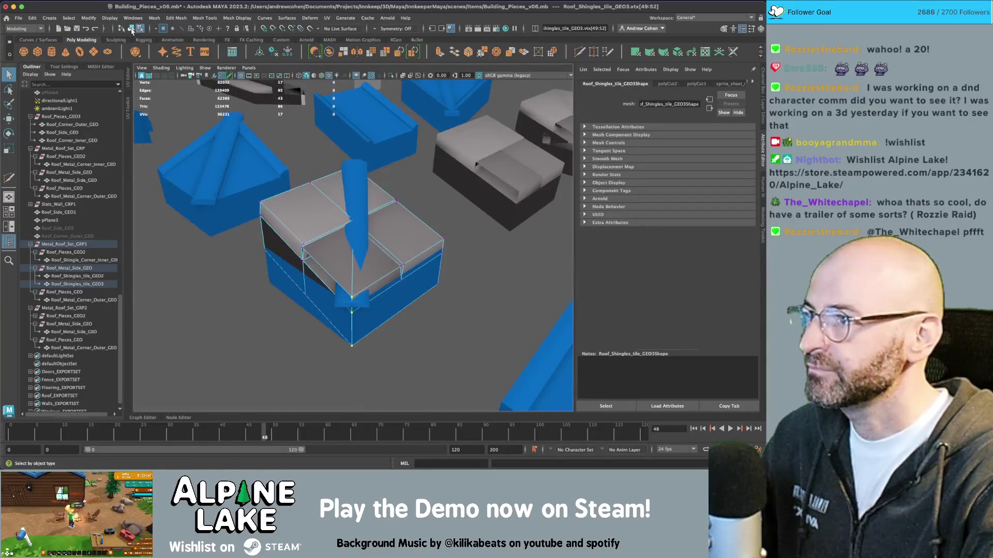
pyautogui.press('q')
pyautogui.rightClick(308, 216)
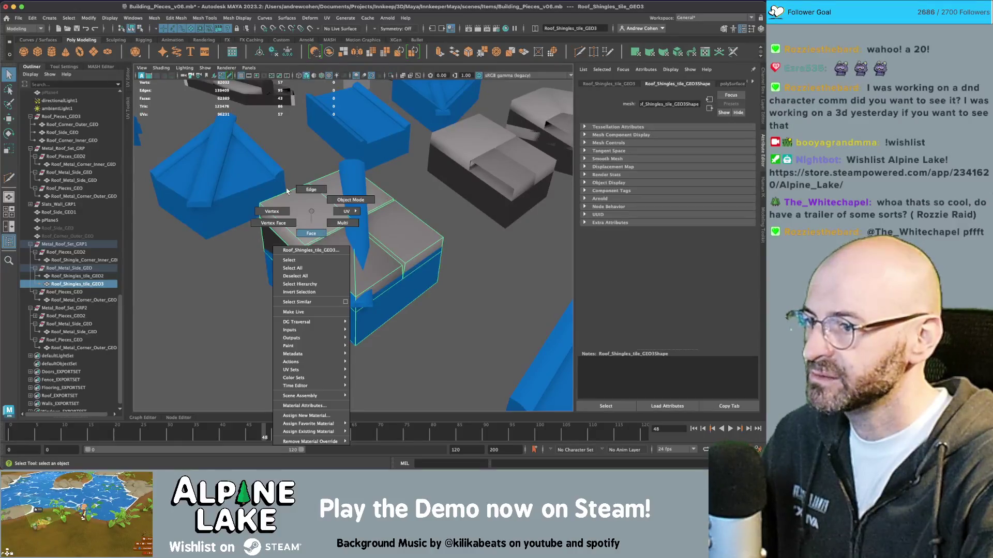
pyautogui.moveTo(242, 141)
pyautogui.mouseDown()
pyautogui.moveTo(335, 317)
pyautogui.moveTo(335, 341)
pyautogui.mouseUp()
pyautogui.press('Delete')
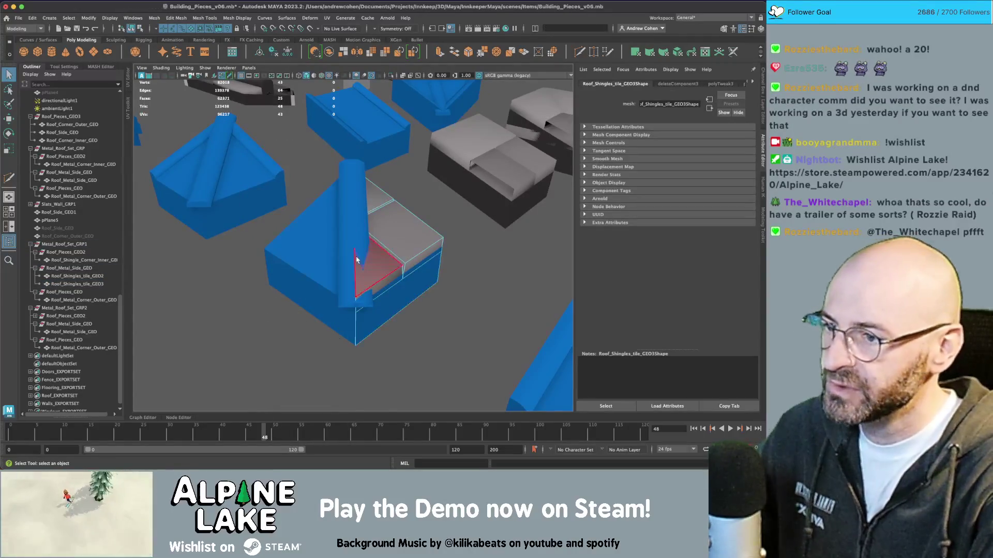
# - Duplicate the triangular shingle piece and rotate the copy -90° around Y
pyautogui.click(132, 28)
pyautogui.hotkey('ctrl', 'd')
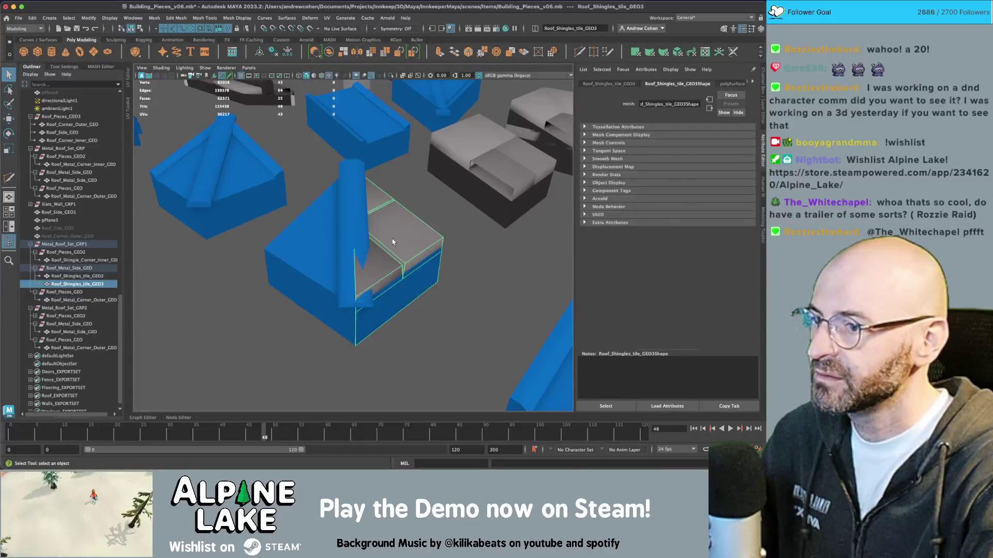
pyautogui.press('r')
pyautogui.press('e')
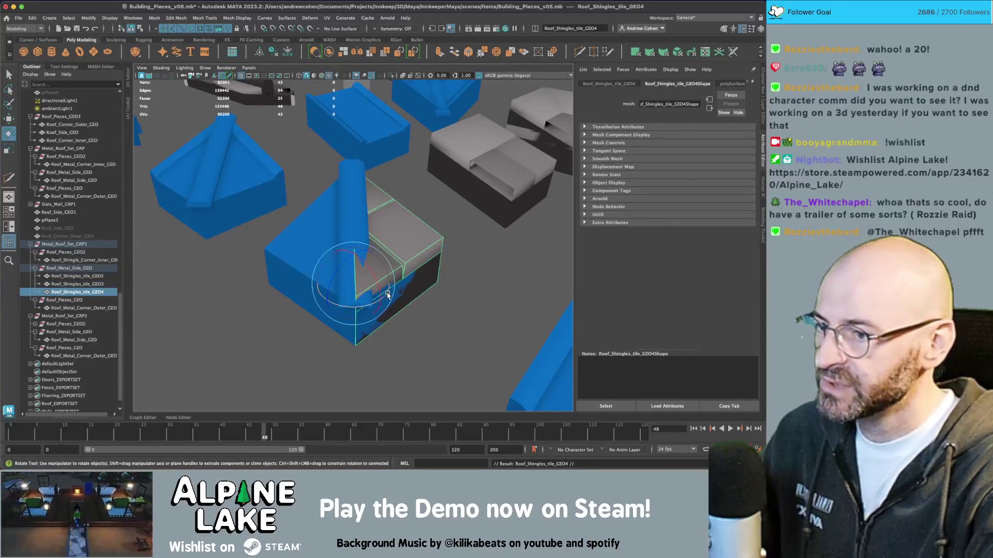
pyautogui.moveTo(362, 305)
pyautogui.mouseDown()
pyautogui.moveTo(302, 308)
pyautogui.moveTo(421, 271)
pyautogui.moveTo(318, 280)
pyautogui.mouseUp()
pyautogui.press('r')
# - Mirror the duplicate in X, combine both shingle halves into one mesh in Roof_Pieces_GEO, and freeze transforms
pyautogui.press('w')
pyautogui.click(351, 222)
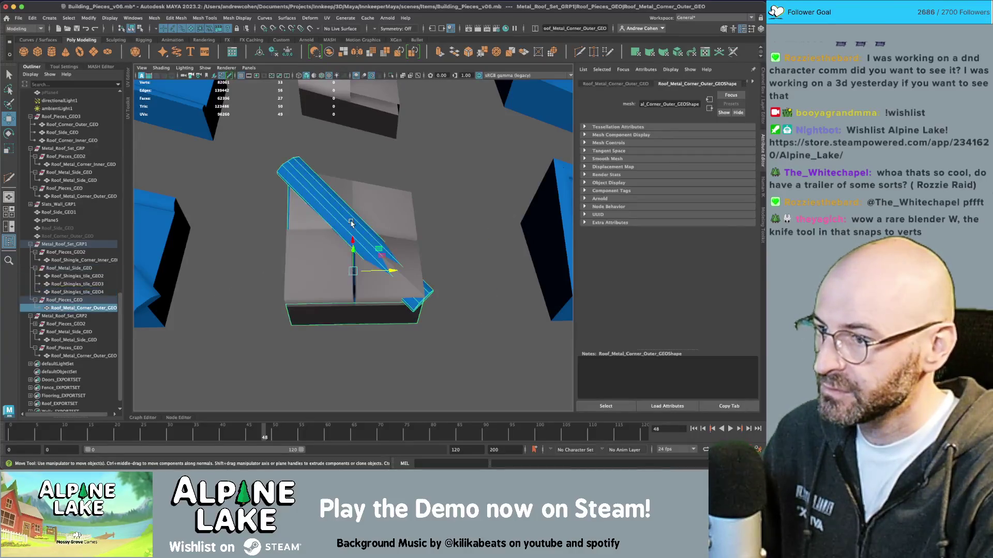
pyautogui.hotkey('ctrl', 'z')
pyautogui.press('q')
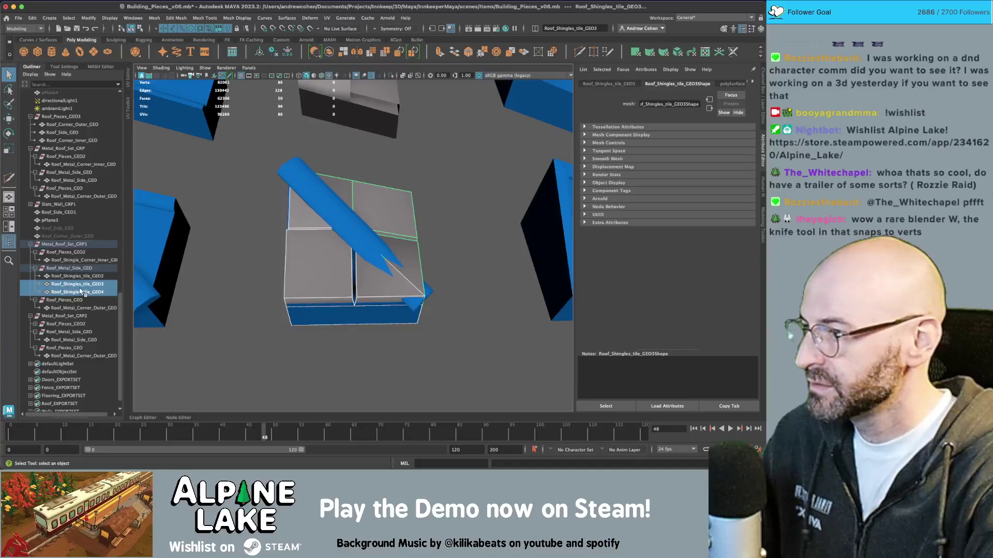
pyautogui.keyDown('shift'); pyautogui.click(333, 213); pyautogui.keyUp('shift')
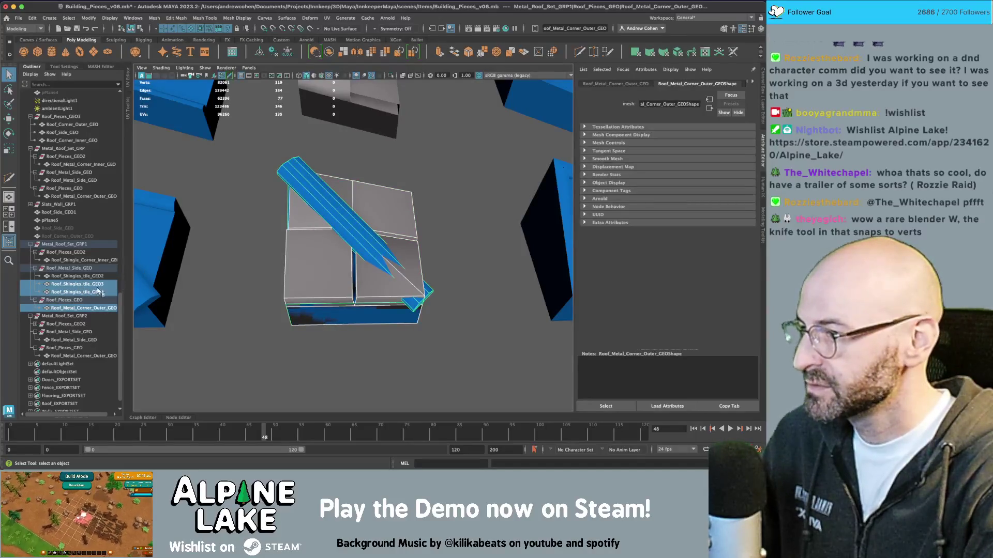
pyautogui.moveTo(98, 291); pyautogui.dragTo(82, 301)
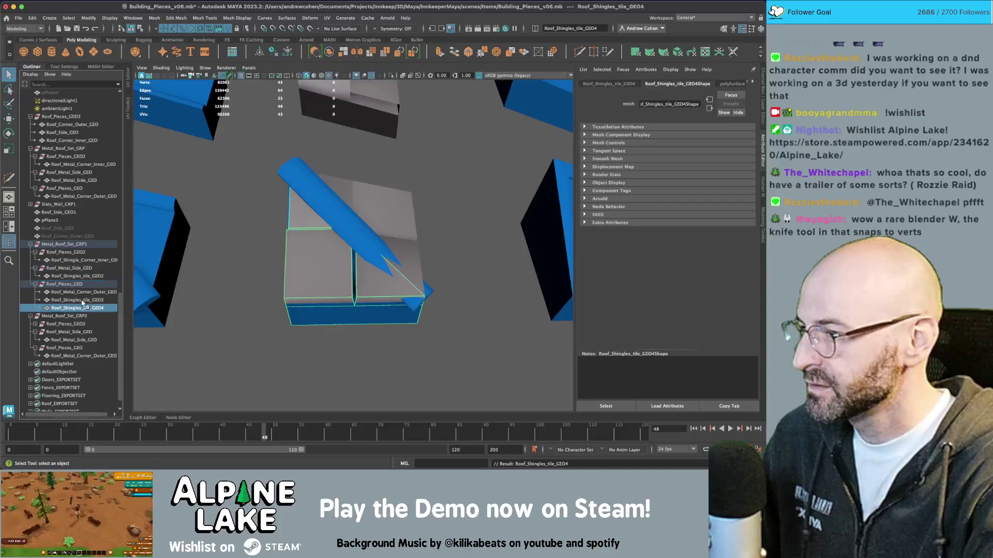
pyautogui.keyDown('shift'); pyautogui.click(83, 301); pyautogui.keyUp('shift')
pyautogui.click(329, 52)
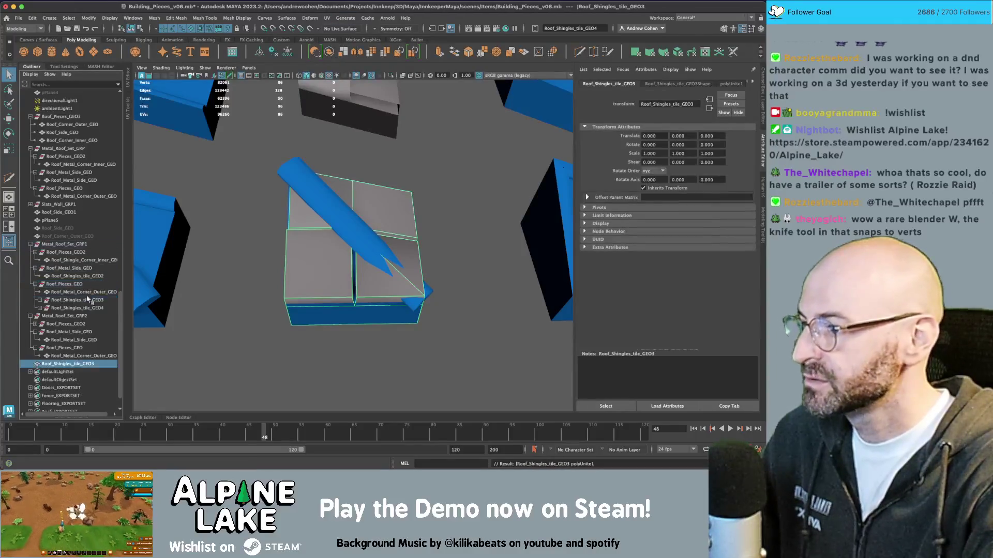
pyautogui.moveTo(71, 363); pyautogui.dragTo(69, 285)
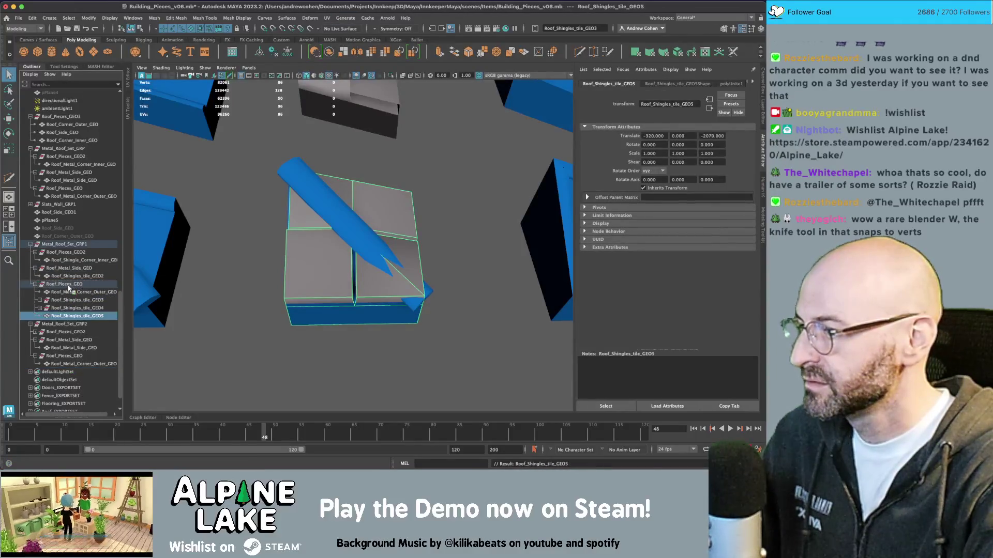
pyautogui.hotkey('ctrl', 'shift', 'f')
# - Delete the metal corner piece and rename the meshes Roof_Shingle_Corner_Outer_GEO and Roof_Shingles_Side_GEO
pyautogui.click(75, 301)
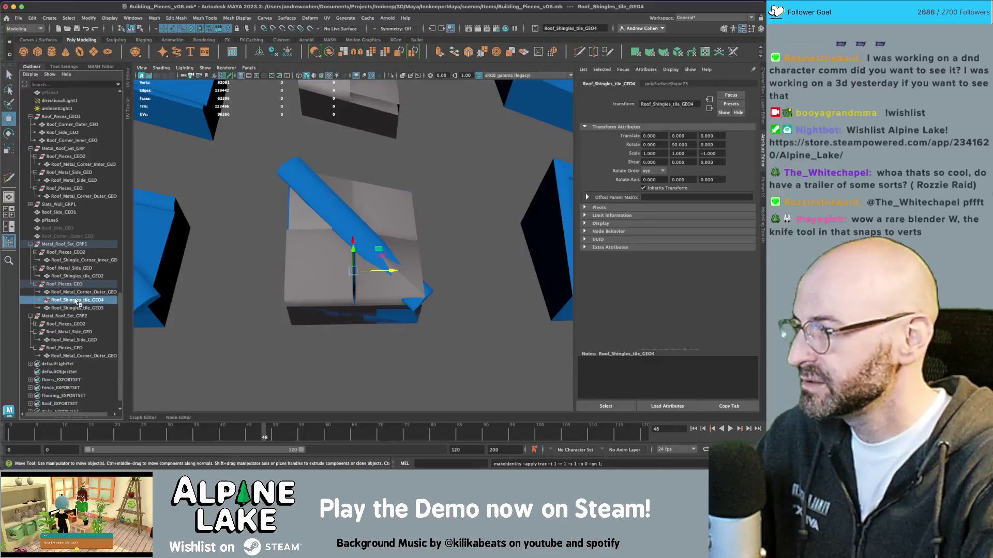
pyautogui.press('Delete')
pyautogui.press('w')
pyautogui.doubleClick(78, 292)
pyautogui.hotkey('ctrl', 'c')
pyautogui.press('Return')
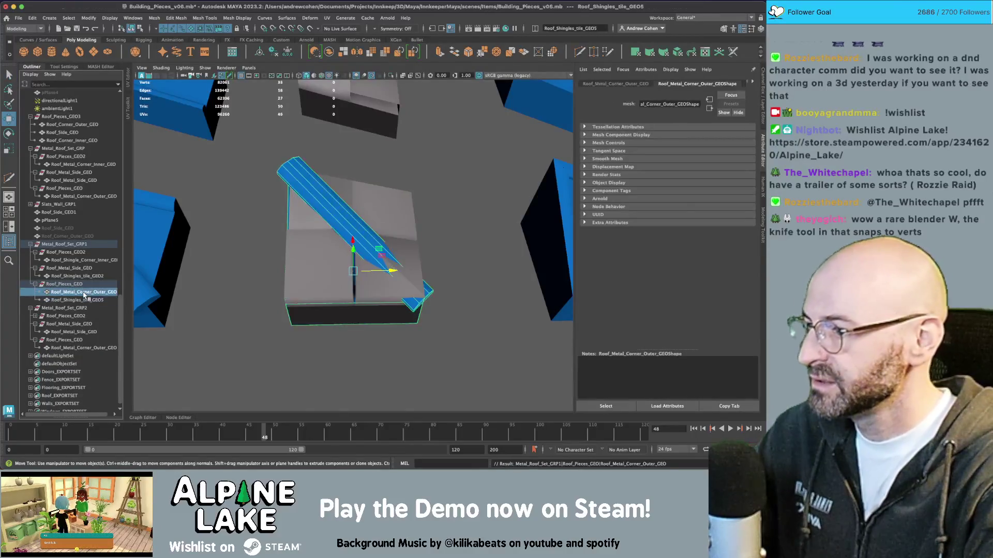
pyautogui.press('Delete')
pyautogui.doubleClick(84, 294)
pyautogui.hotkey('ctrl', 'v')
pyautogui.press('Return')
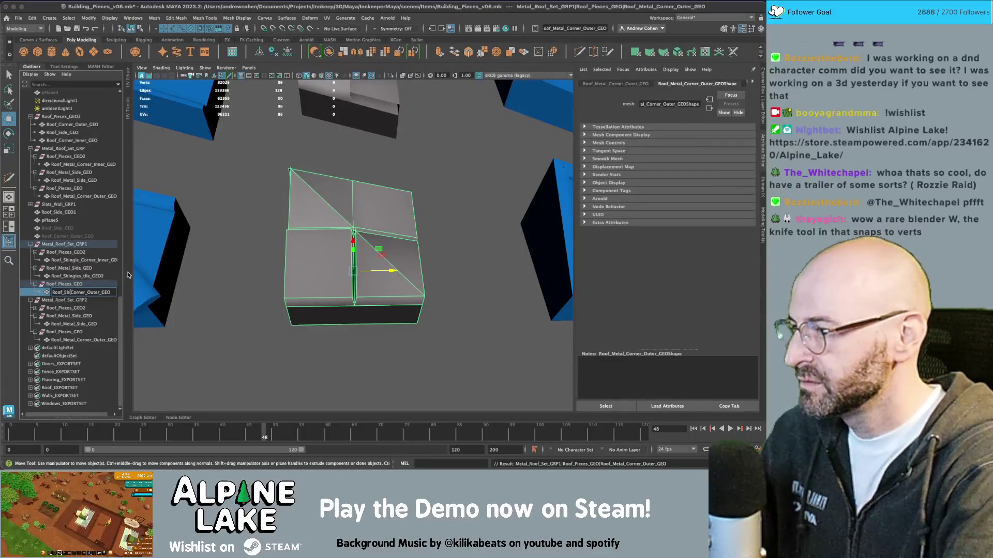
pyautogui.write('ngle_')
pyautogui.press('Return')
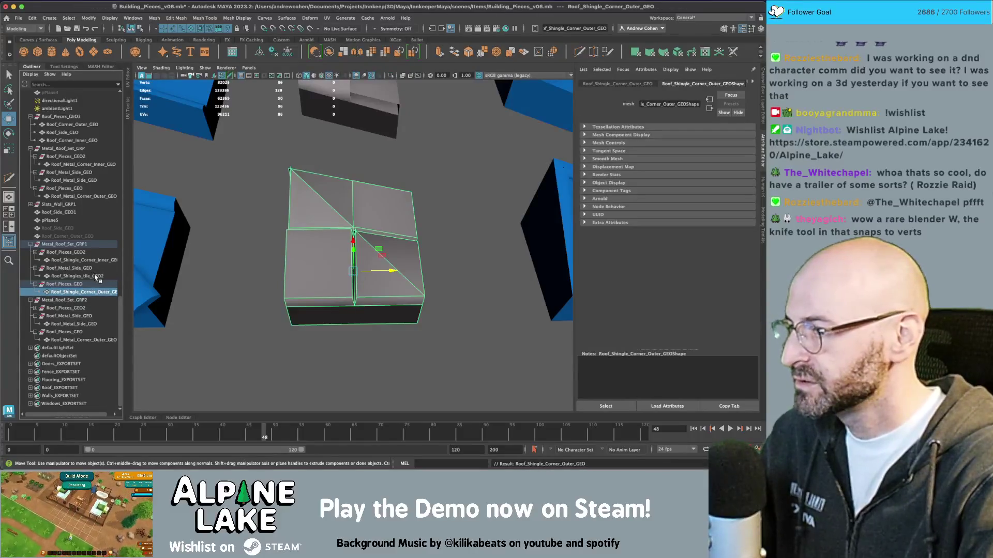
pyautogui.doubleClick(96, 276)
pyautogui.write('Sid')
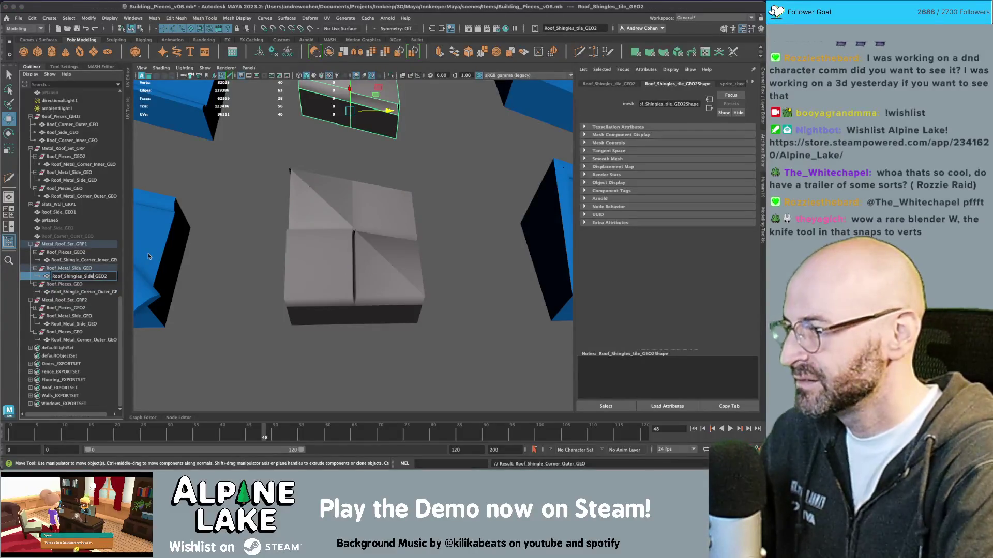
pyautogui.press('Return')
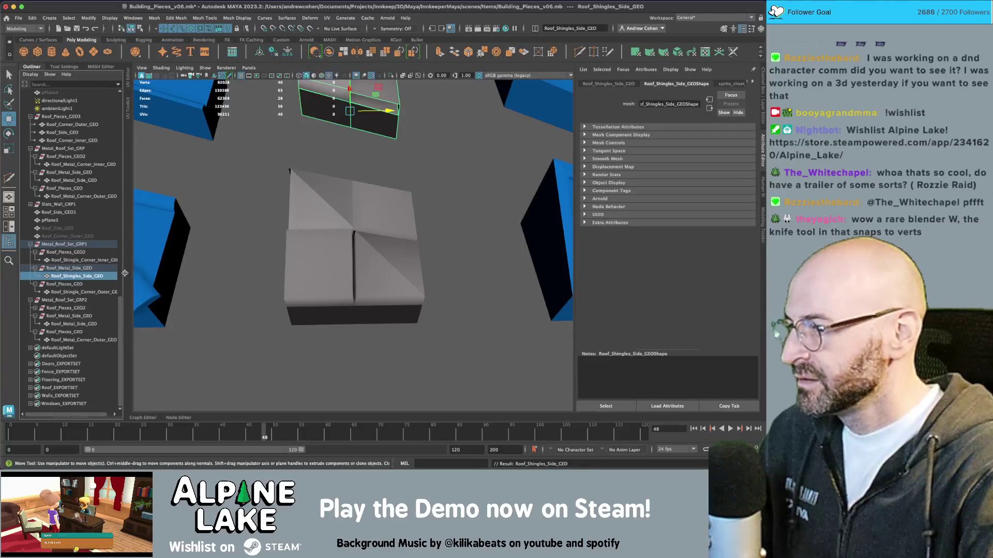
# - Select the three shingle pieces and rename their group to Shingle_Roof_Set_GRP
pyautogui.moveTo(124, 272); pyautogui.dragTo(139, 272)
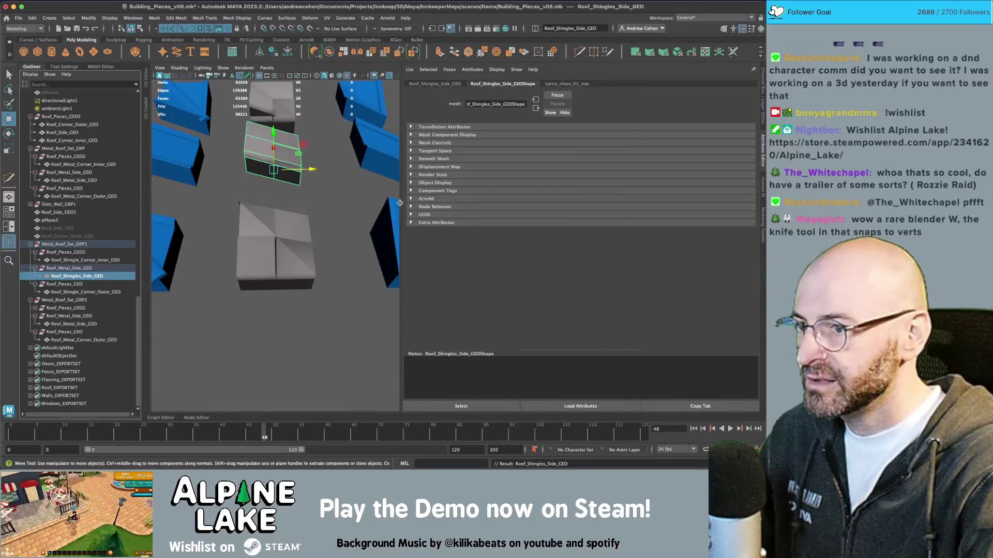
pyautogui.moveTo(400, 202); pyautogui.dragTo(573, 212)
pyautogui.click(488, 233)
pyautogui.moveTo(487, 232)
pyautogui.mouseDown()
pyautogui.moveTo(300, 222)
pyautogui.moveTo(432, 224)
pyautogui.moveTo(328, 266)
pyautogui.mouseUp()
pyautogui.click(341, 261)
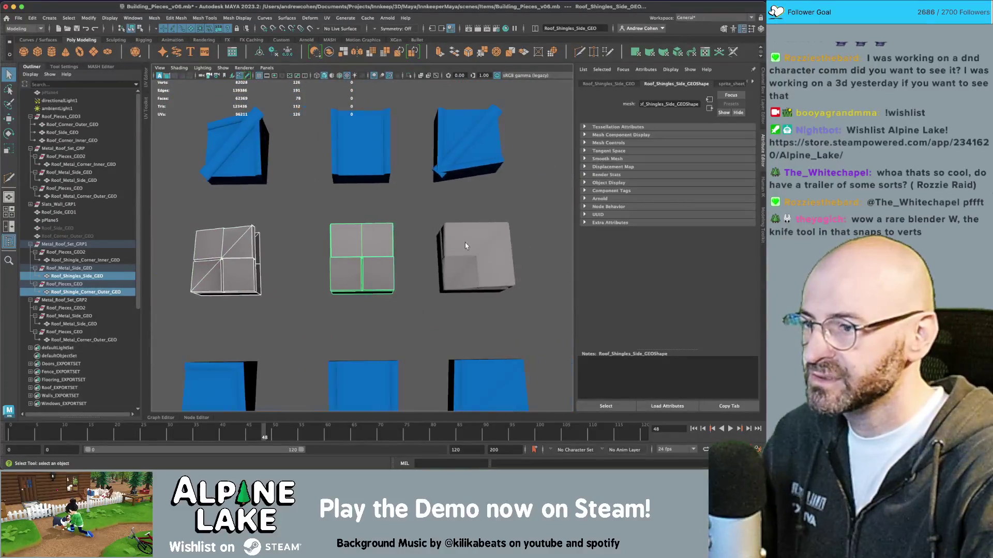
pyautogui.keyDown('shift'); pyautogui.click(466, 246); pyautogui.keyUp('shift')
pyautogui.doubleClick(59, 244)
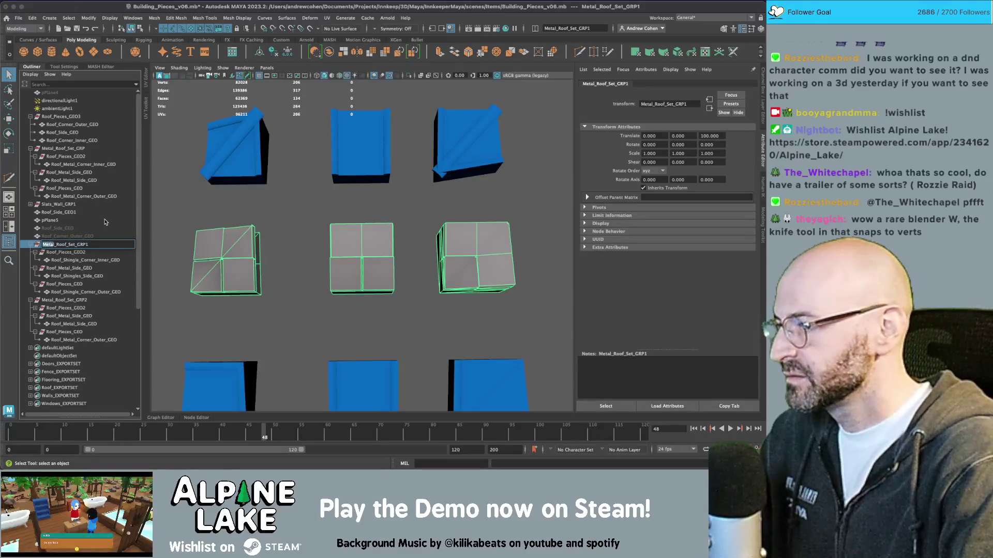
pyautogui.write('Shingle')
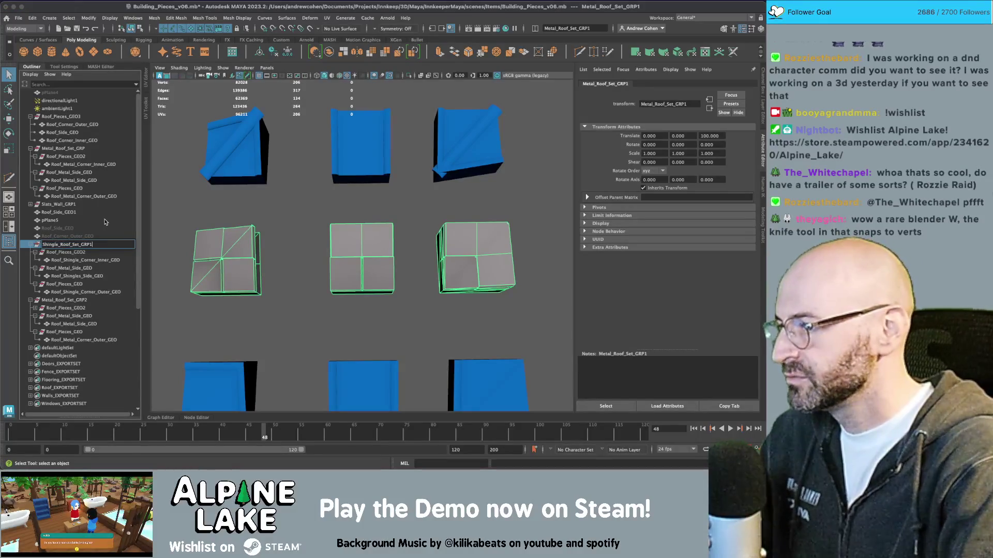
pyautogui.press('BackSpace')
pyautogui.press('Return')
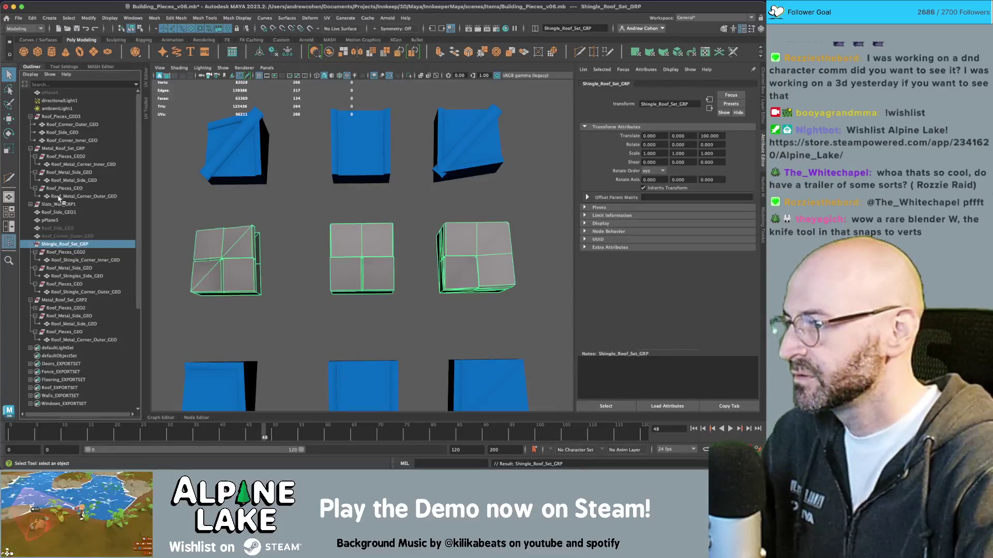
# - Send the selection to Unity as an FBX, editing the roofpieces_3_metal.fbx file name
pyautogui.click(18, 17)
pyautogui.moveTo(54, 135)
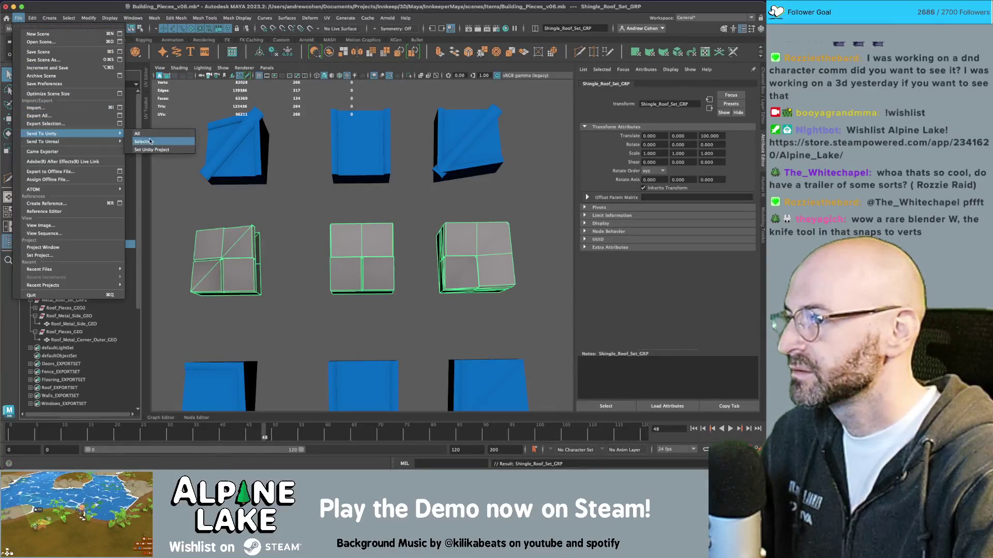
pyautogui.click(150, 141)
pyautogui.click(301, 188)
pyautogui.click(311, 175)
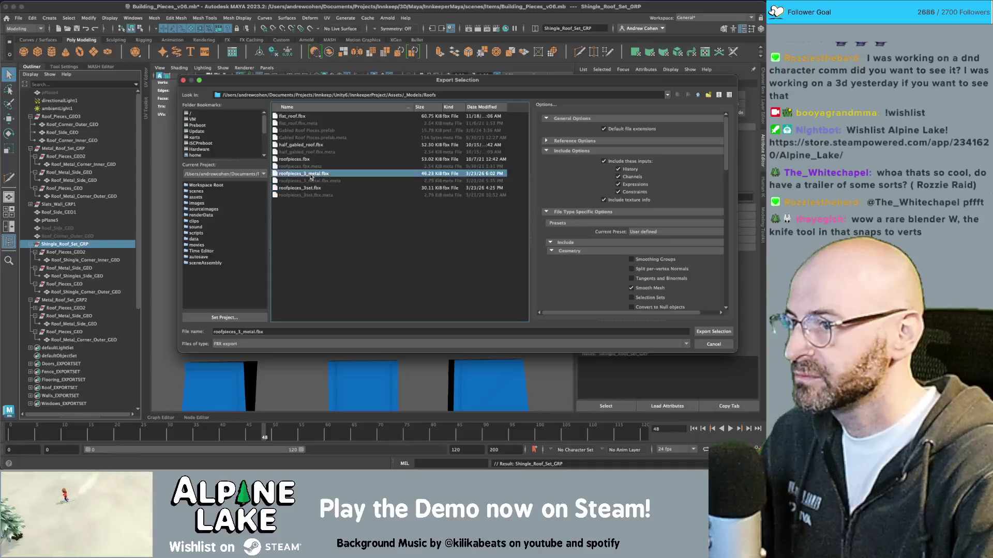
pyautogui.click(252, 331)
pyautogui.press('BackSpace')
pyautogui.press('BackSpace')
pyautogui.press('BackSpace')
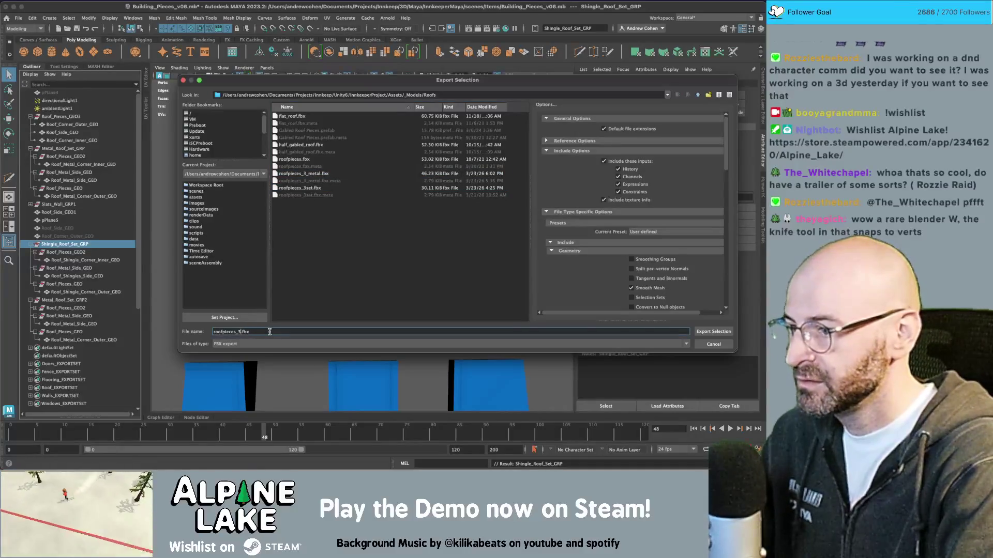
pyautogui.write('shingle')
pyautogui.press('Return')
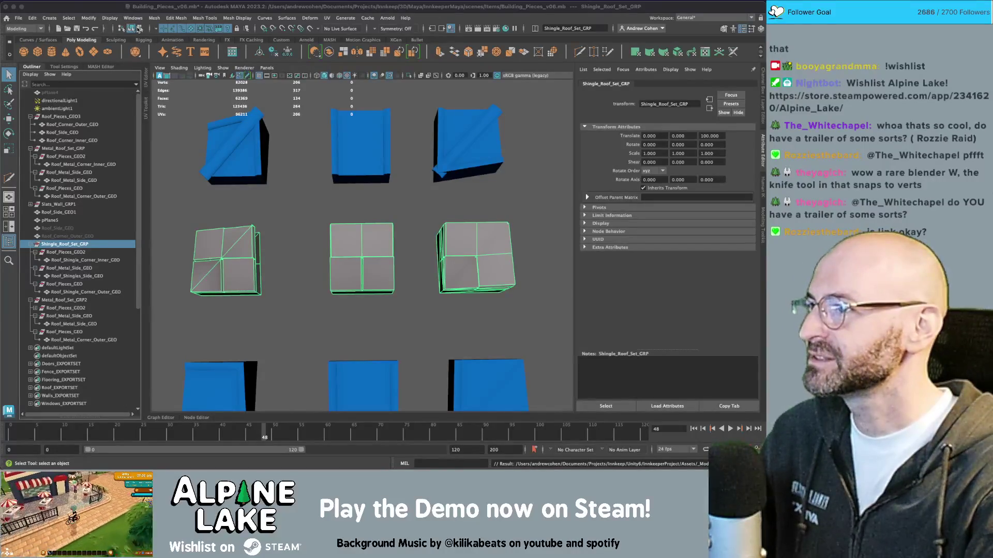
# - Inspect the exported set by selecting the three shingle meshes and the Shingle_Roof_Set_GRP group
pyautogui.moveTo(341, 217); pyautogui.dragTo(369, 228)
pyautogui.moveTo(354, 175); pyautogui.dragTo(387, 362)
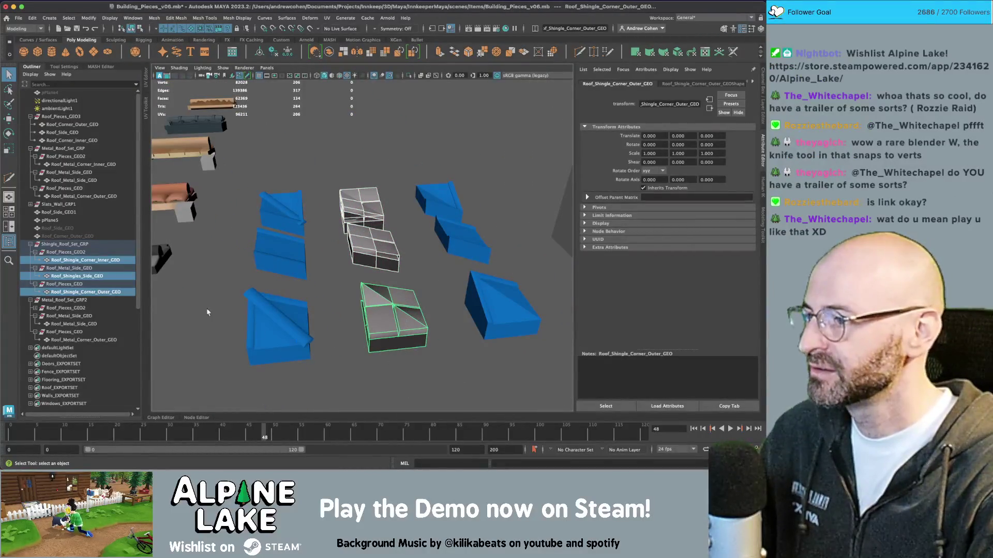
pyautogui.click(86, 244)
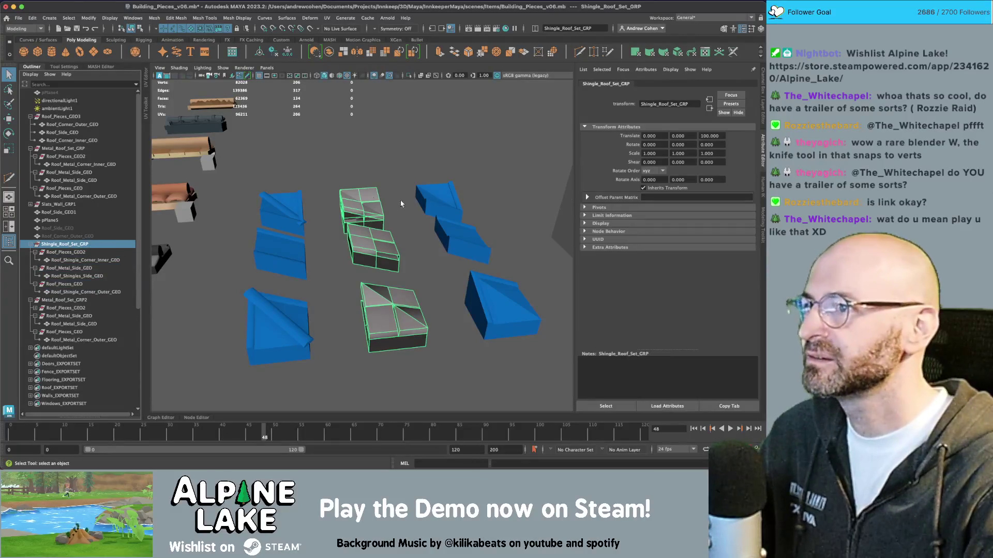
pyautogui.moveTo(401, 204); pyautogui.dragTo(393, 235)
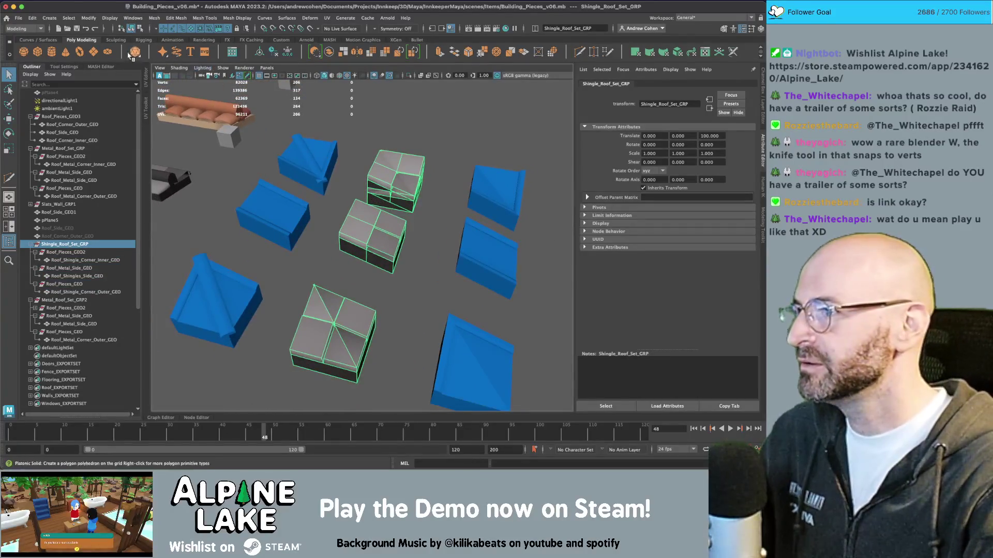
pyautogui.click(41, 20)
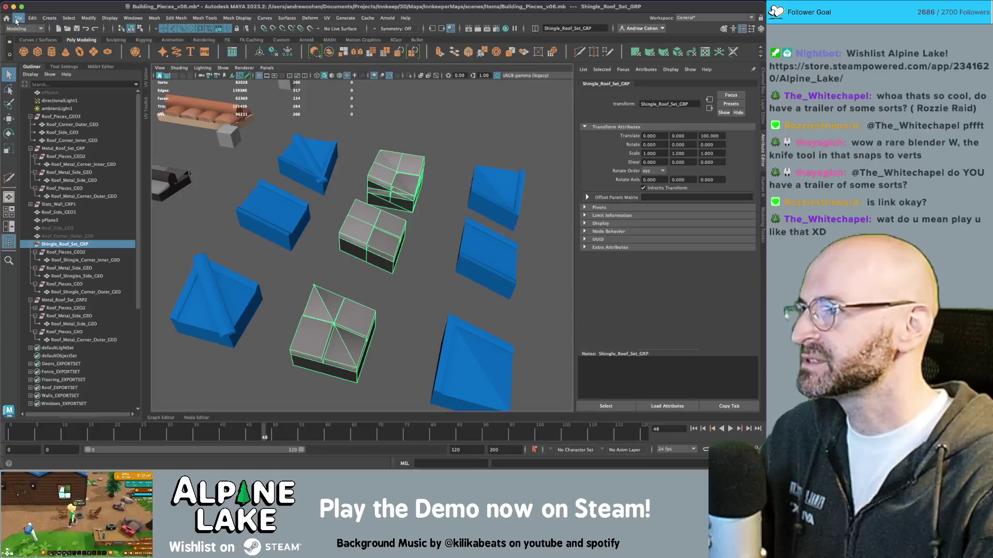
# - In Unity, assign Roof_Shingle_Corner_Inner_GEO and Roof_Shingle_Corner_Outer_GEO to the Roof Corner Inner and Outer prefabs
pyautogui.press('super+Tab')
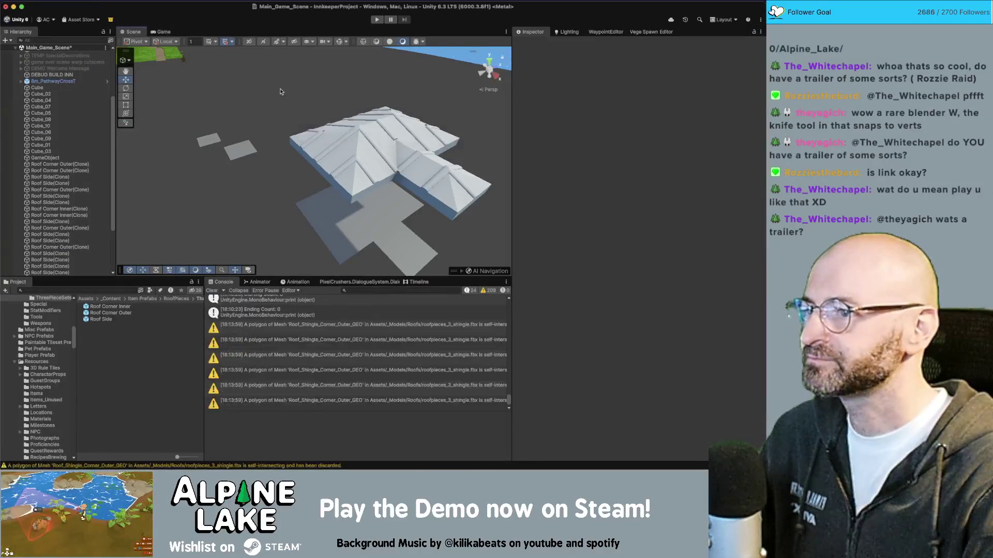
pyautogui.click(124, 307)
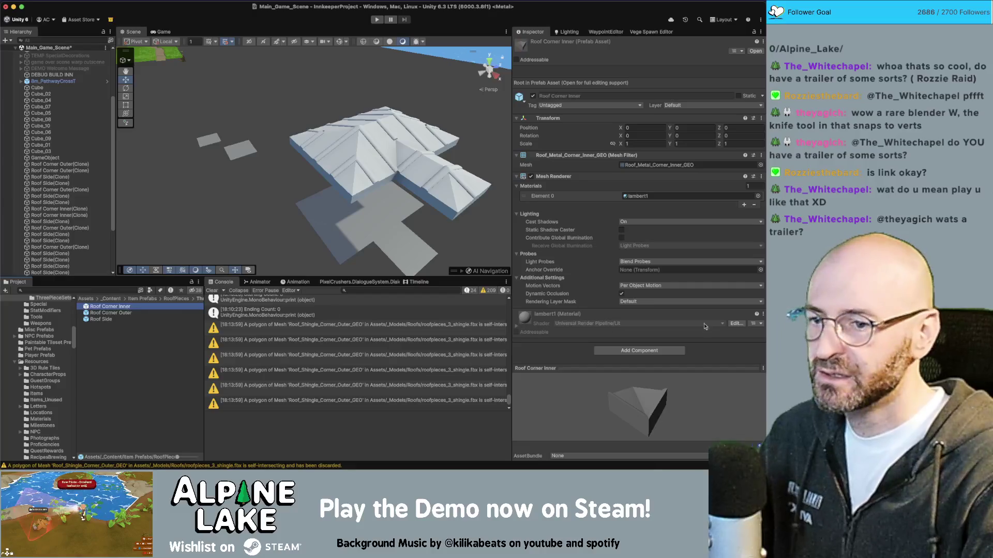
pyautogui.click(761, 165)
pyautogui.press('BackSpace')
pyautogui.write('shingle inner')
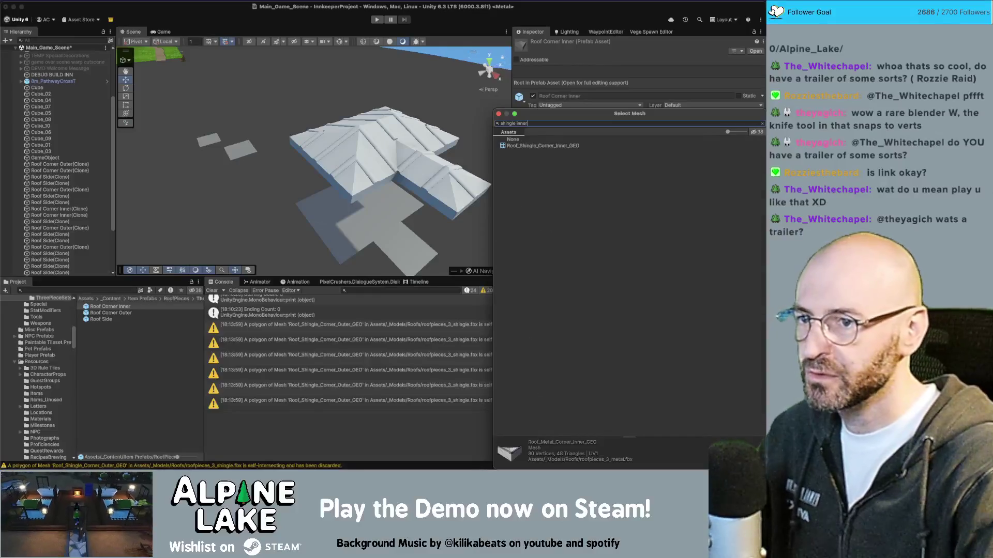
pyautogui.doubleClick(504, 146)
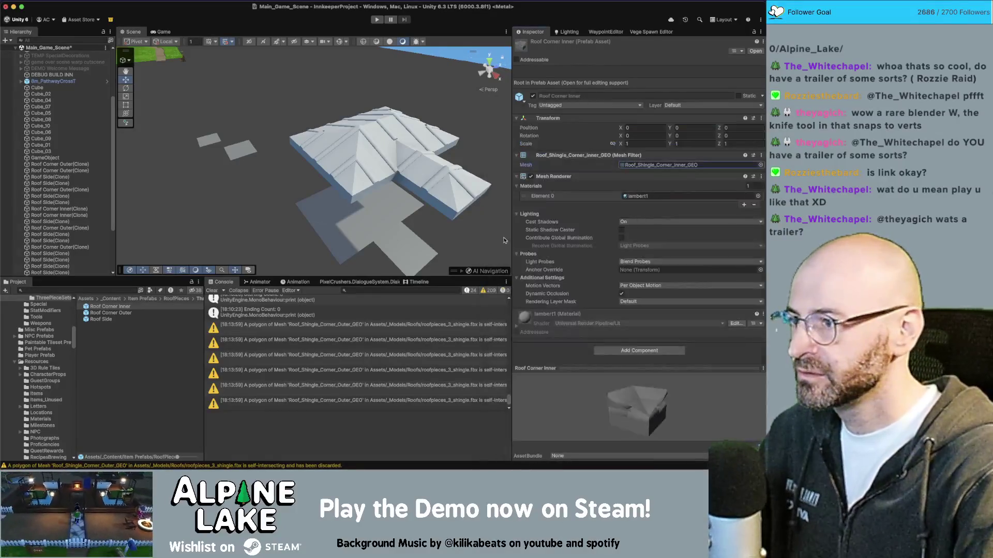
pyautogui.click(124, 313)
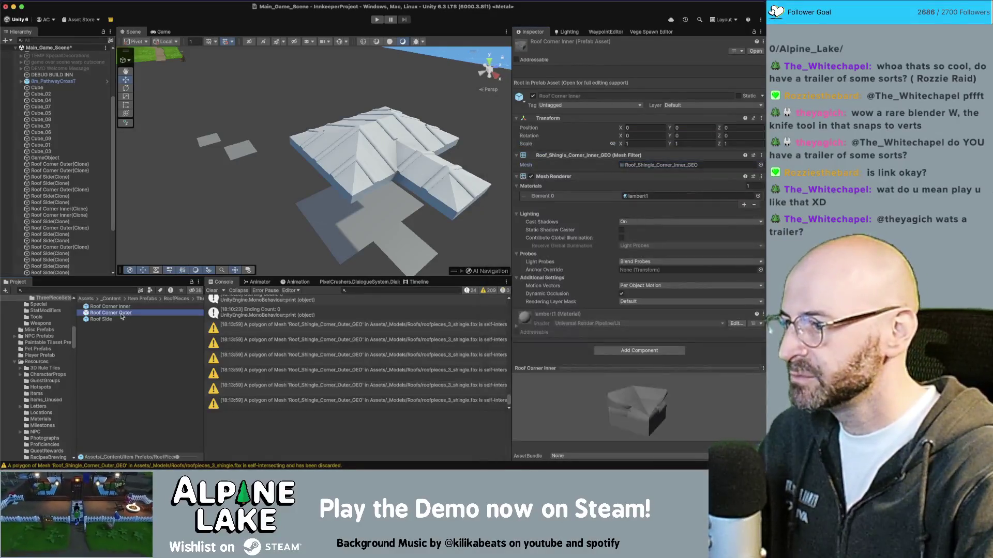
pyautogui.click(759, 165)
pyautogui.write('e outer')
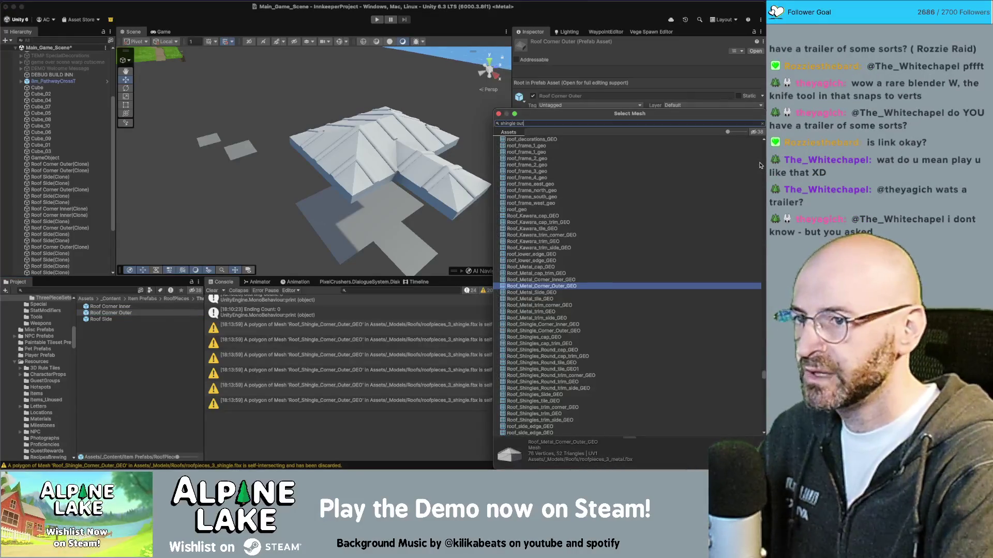
pyautogui.press('Return')
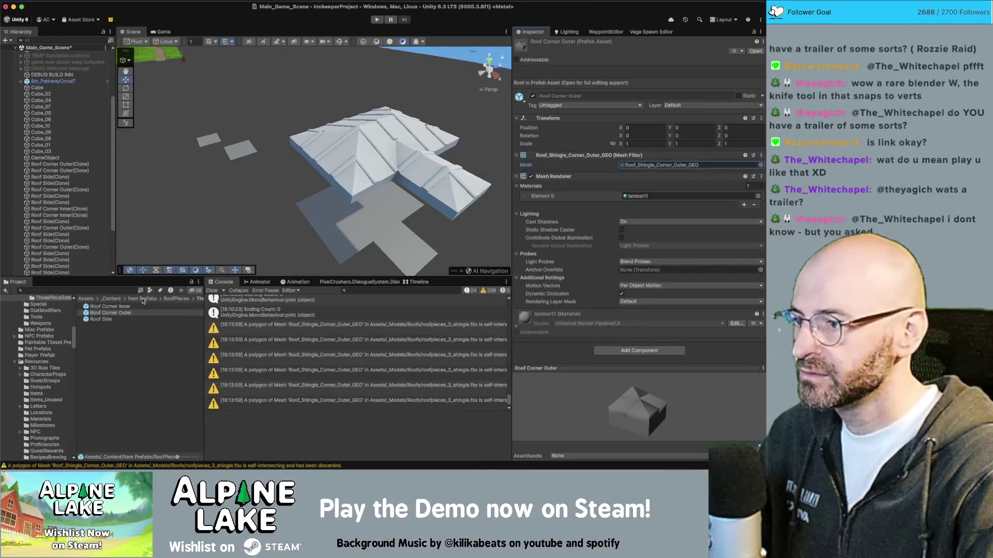
# - Assign Roof_Shingles_Side_GEO as the mesh of the Roof Side prefab
pyautogui.click(136, 319)
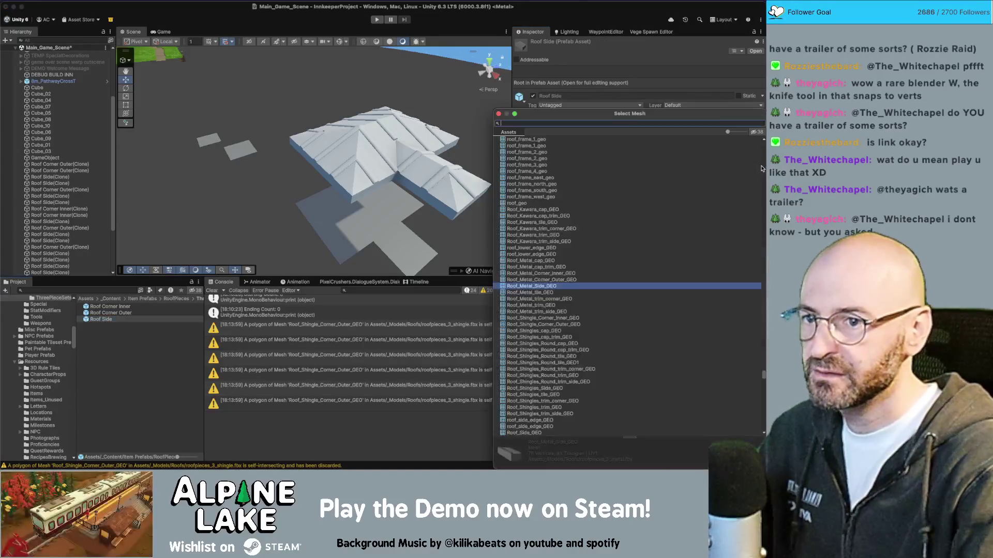
pyautogui.click(761, 165)
pyautogui.write('shingle side')
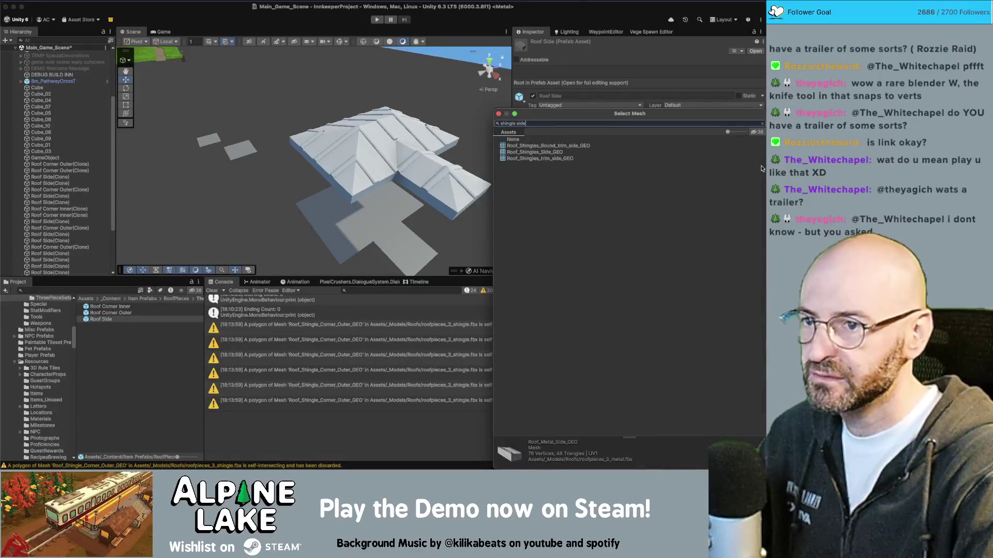
pyautogui.press('Down')
pyautogui.press('Down')
pyautogui.press('Return')
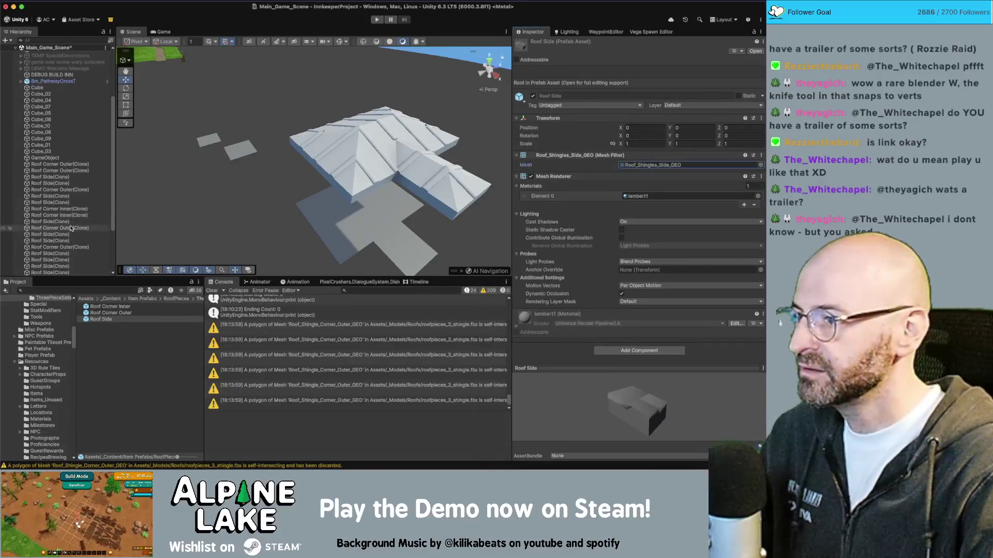
# - Clear the old roof pieces on the controller and rebuild the test roof with shingles
pyautogui.click(45, 158)
pyautogui.scroll(-5, 660, 367)
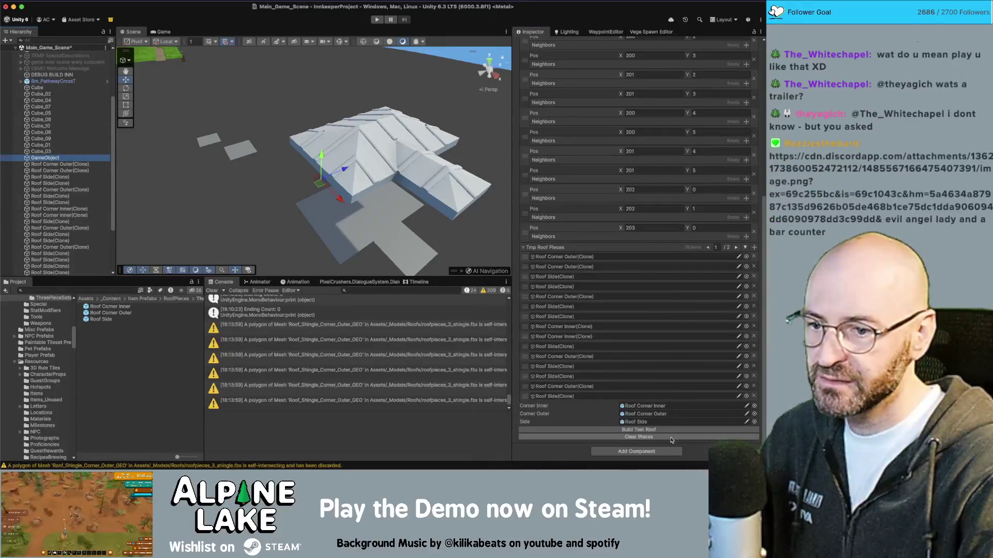
pyautogui.click(639, 437)
pyautogui.click(633, 245)
pyautogui.moveTo(289, 186); pyautogui.dragTo(246, 180)
pyautogui.press('super+Tab')
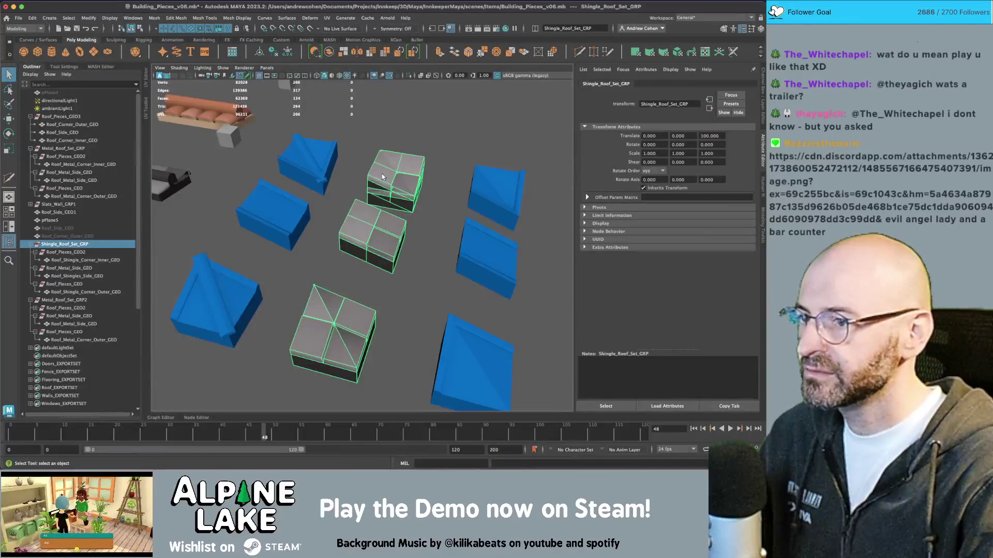
# - Export Shingle_Roof_Set_GRP over the existing shingle roof FBX, confirming the file replacement
pyautogui.click(382, 177)
pyautogui.press('w')
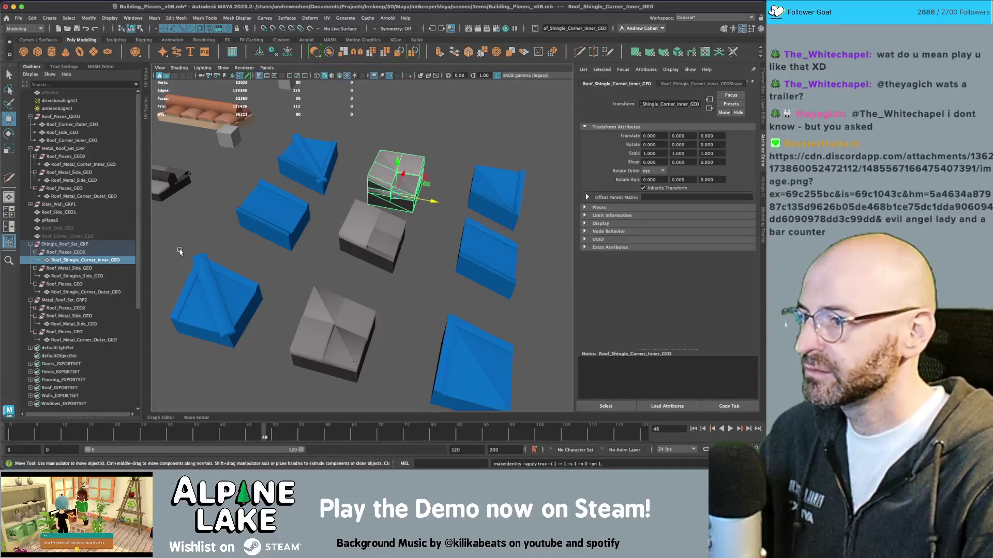
pyautogui.click(334, 333)
pyautogui.click(385, 237)
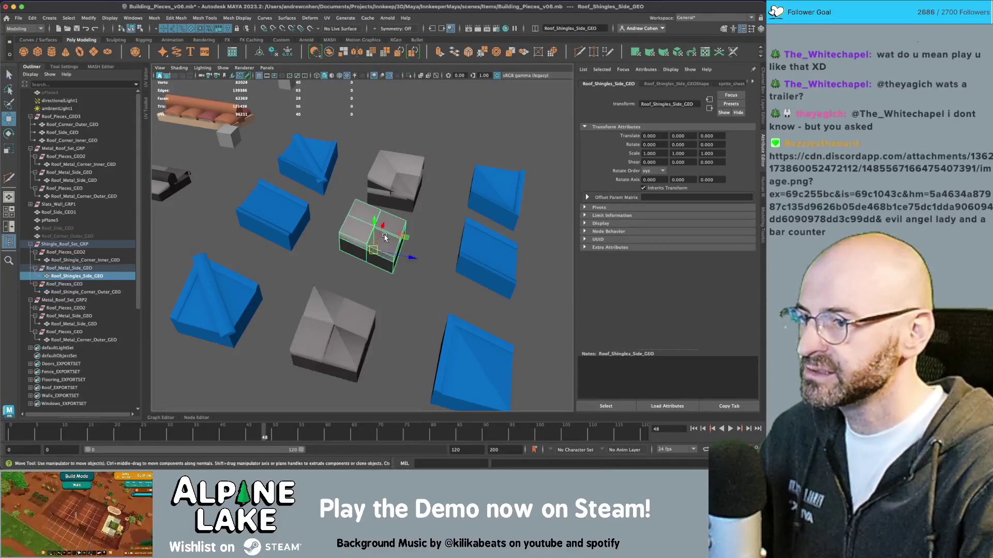
pyautogui.press('q')
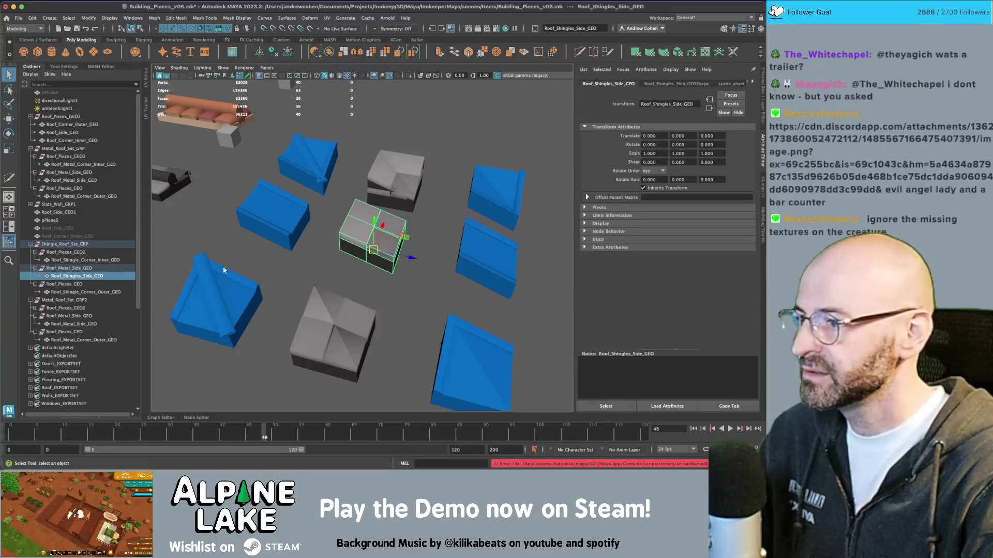
pyautogui.click(72, 244)
pyautogui.click(19, 18)
pyautogui.moveTo(61, 133)
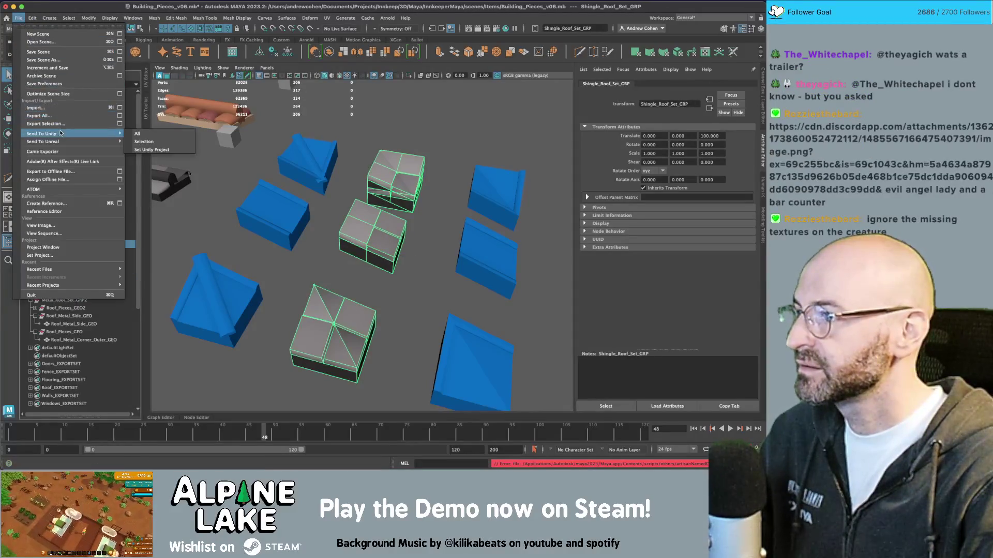
pyautogui.click(144, 141)
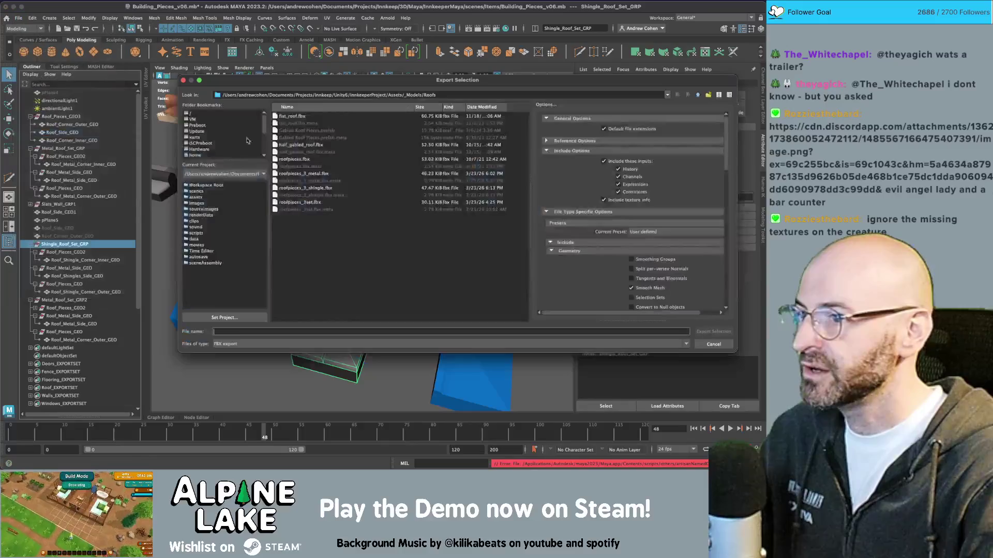
pyautogui.doubleClick(303, 187)
pyautogui.click(455, 209)
pyautogui.press('super+Tab')
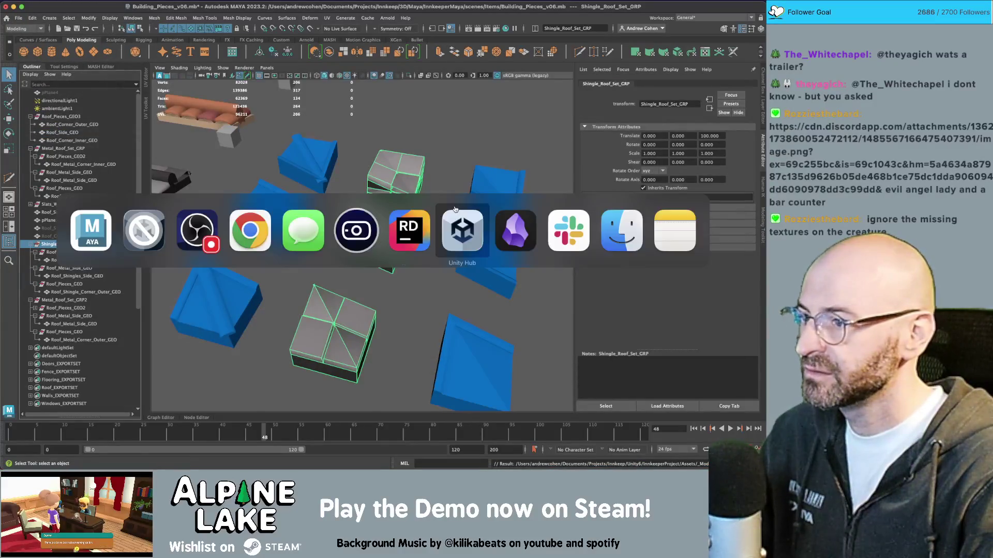
# - In Unity, view the re-imported shingle roof and ping the controller's Corner Inner prefab in RoofPieces
pyautogui.click(144, 230)
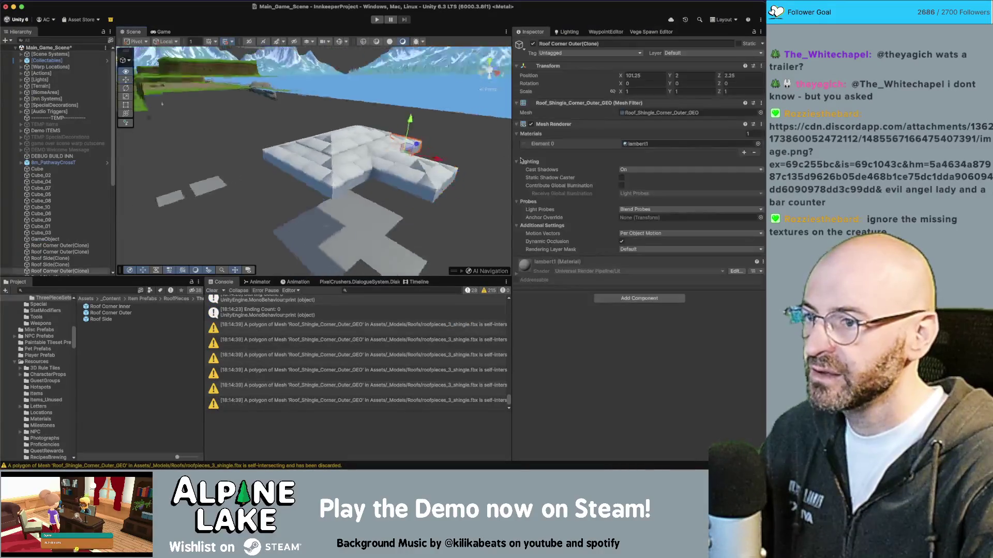
pyautogui.moveTo(362, 155)
pyautogui.mouseDown()
pyautogui.moveTo(406, 128)
pyautogui.moveTo(359, 190)
pyautogui.moveTo(331, 118)
pyautogui.moveTo(295, 134)
pyautogui.mouseUp()
pyautogui.scroll(5, 406, 128)
pyautogui.scroll(-5, 406, 129)
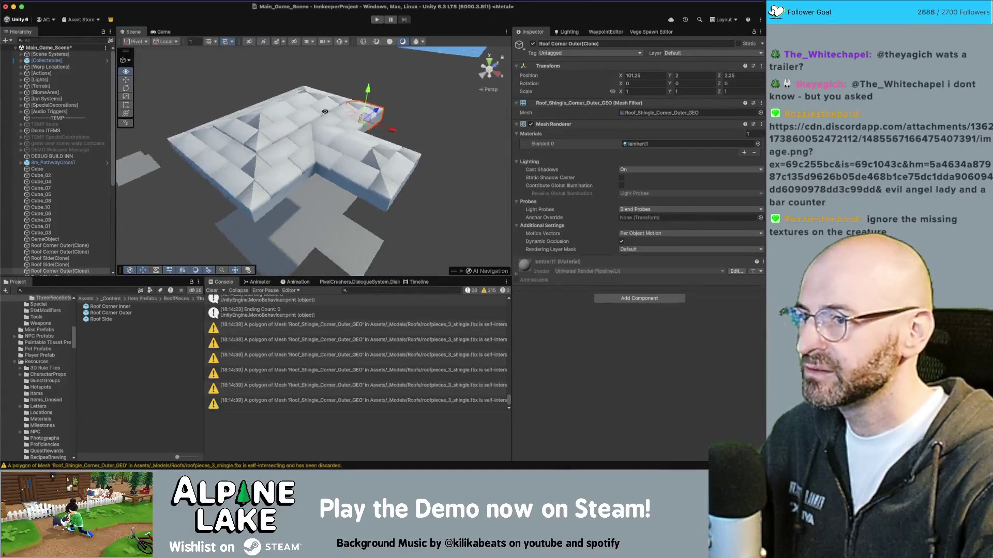
pyautogui.scroll(-3, 294, 135)
pyautogui.click(110, 300)
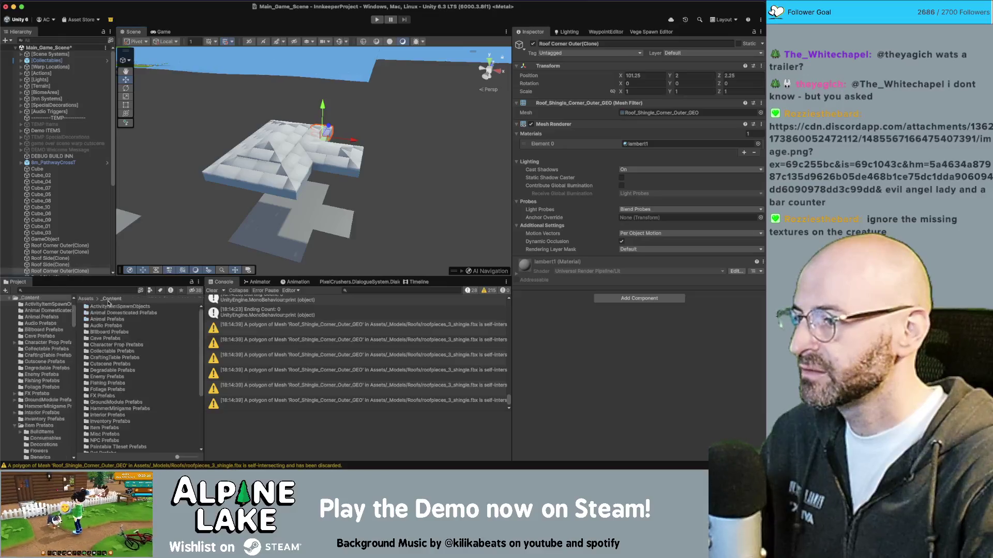
pyautogui.click(258, 151)
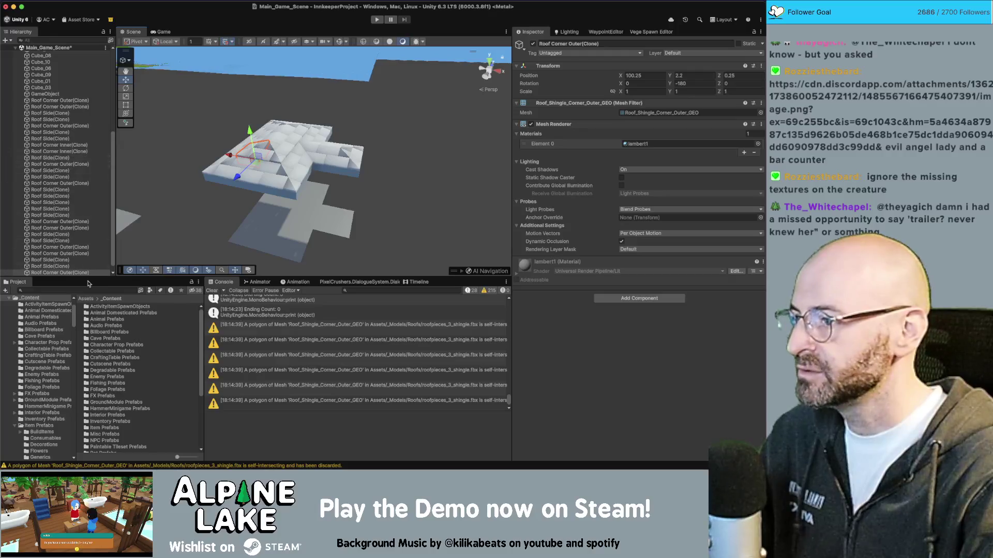
pyautogui.click(46, 93)
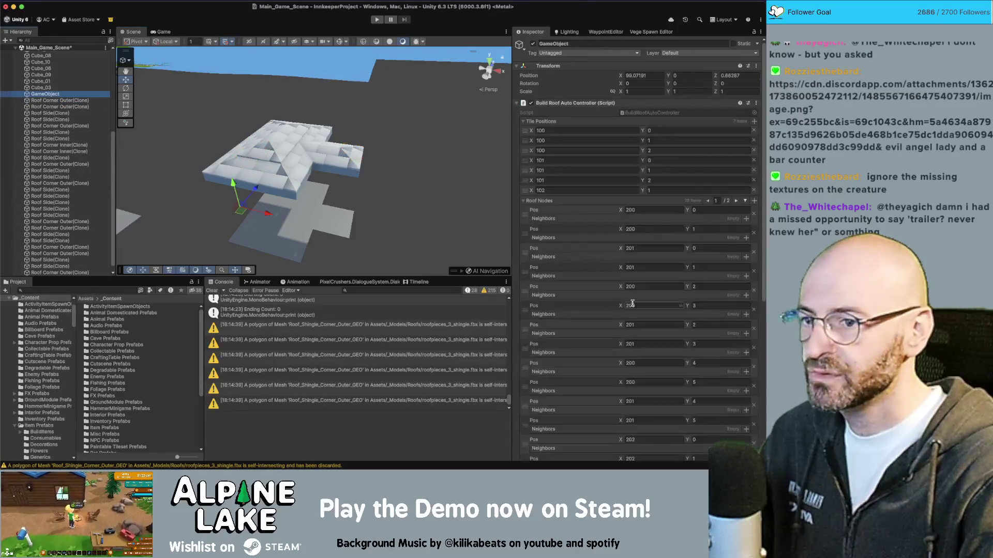
pyautogui.scroll(-5, 631, 303)
pyautogui.click(645, 406)
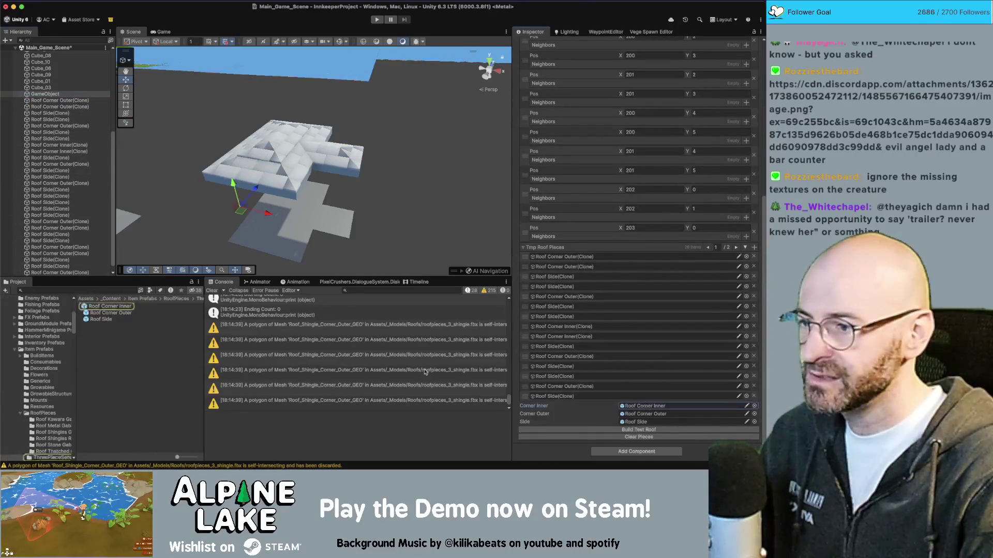
# - Assign Color Atlas Matte Mat to the Roof Corner Inner, Corner Outer and Side prefabs, replacing lambert1
pyautogui.click(132, 313)
pyautogui.click(118, 307)
pyautogui.keyDown('shift'); pyautogui.click(110, 319); pyautogui.keyUp('shift')
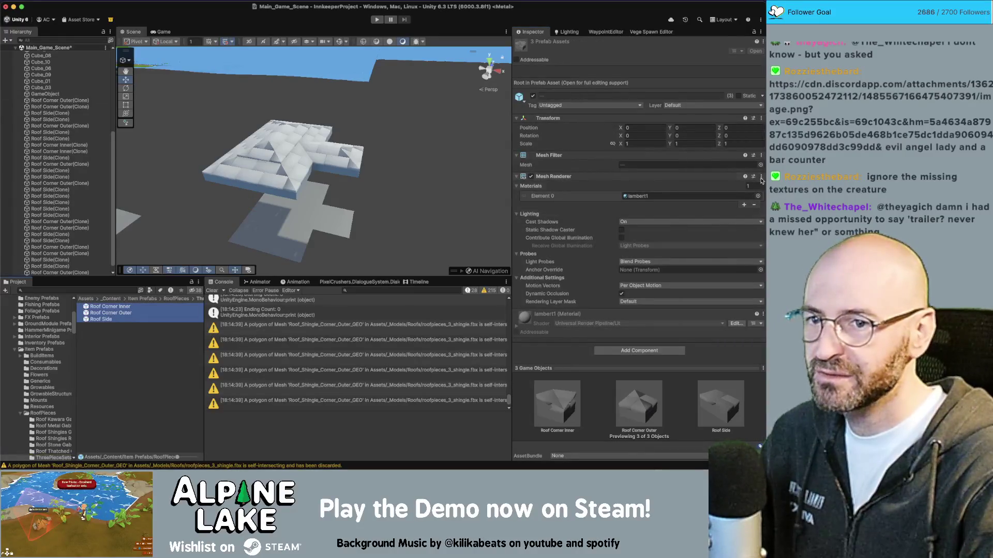
pyautogui.click(757, 196)
pyautogui.write('ma')
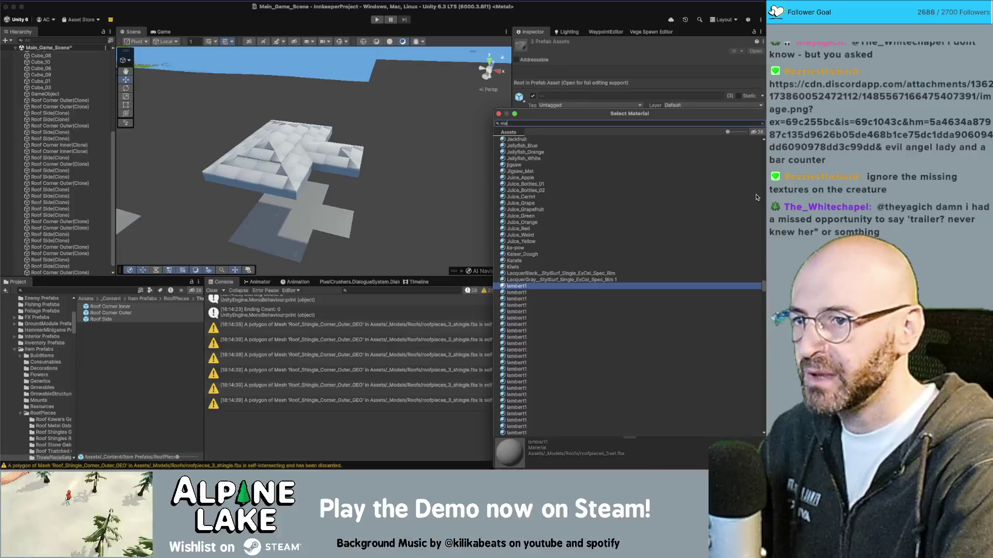
pyautogui.write('tte mat')
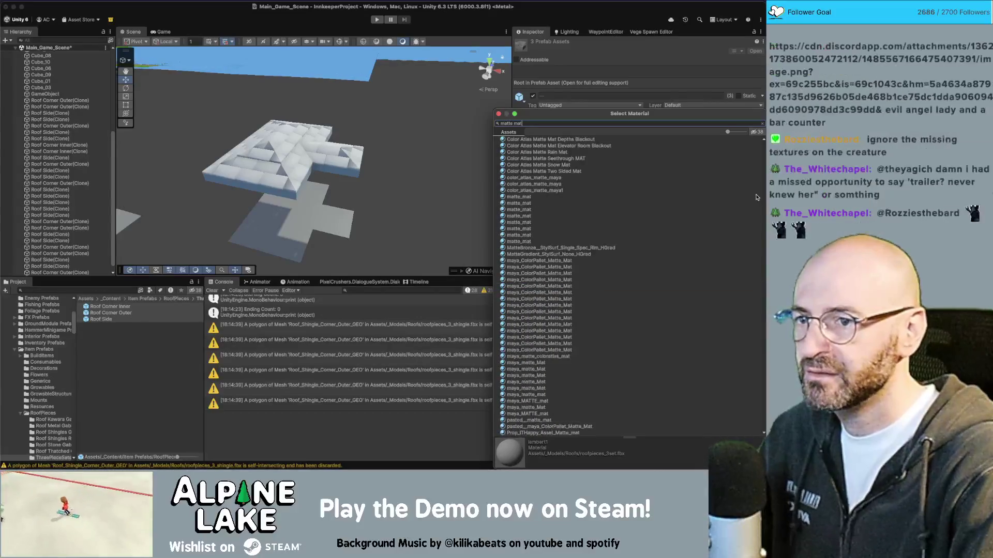
pyautogui.press('Return')
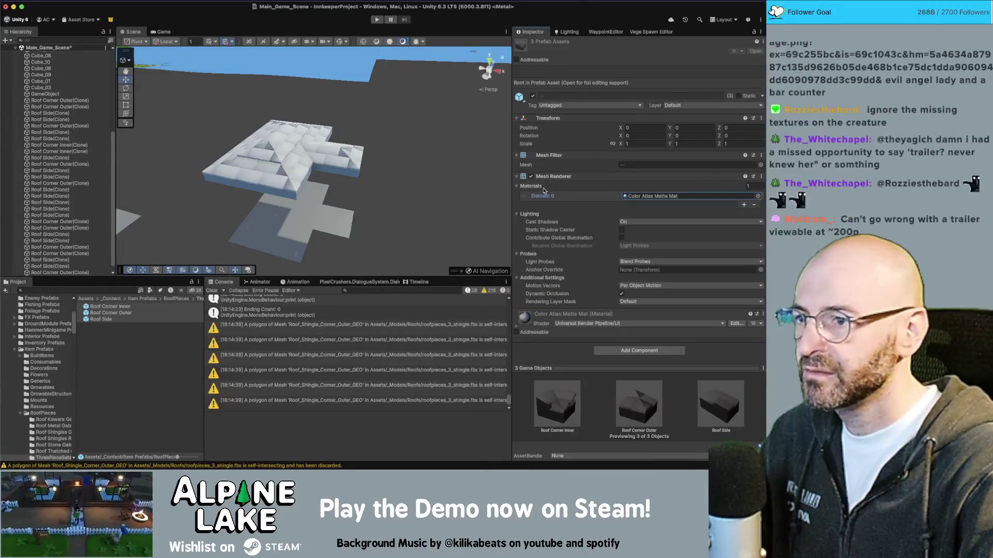
pyautogui.click(52, 94)
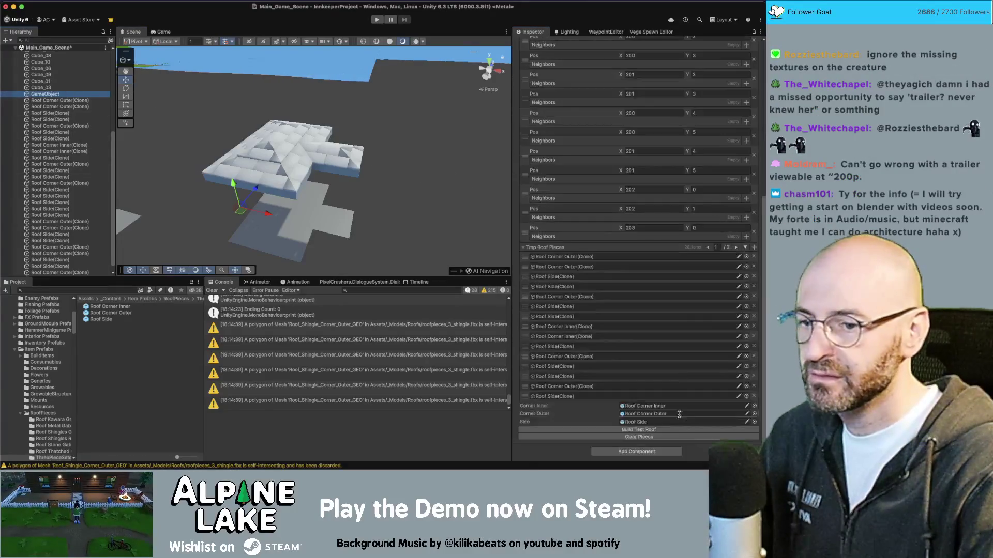
# - Clear the old roof pieces and rebuild the test roof over the tile layout
pyautogui.click(671, 437)
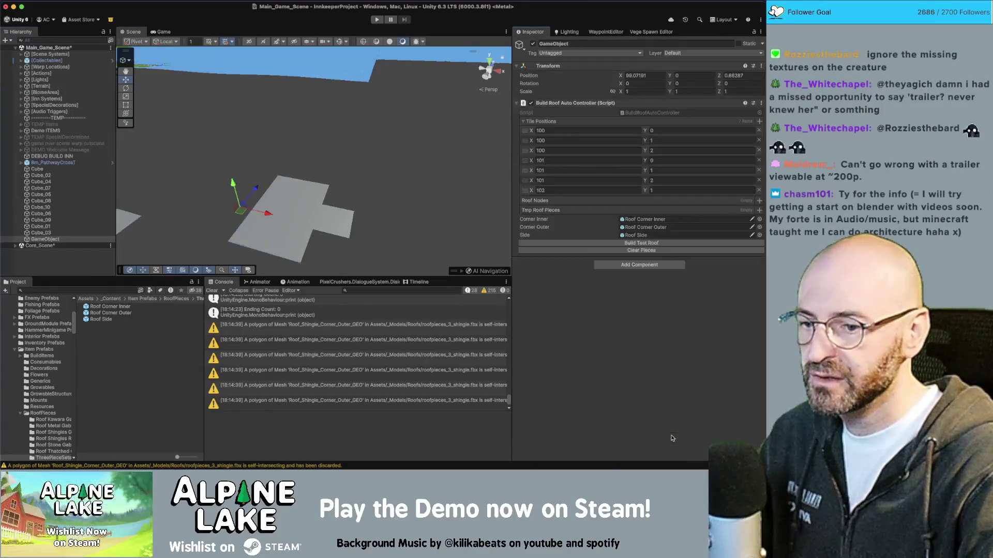
pyautogui.click(641, 243)
pyautogui.click(433, 185)
pyautogui.moveTo(332, 149)
pyautogui.mouseDown()
pyautogui.moveTo(356, 136)
pyautogui.moveTo(576, 155)
pyautogui.moveTo(90, 184)
pyautogui.mouseUp()
pyautogui.scroll(3, 356, 135)
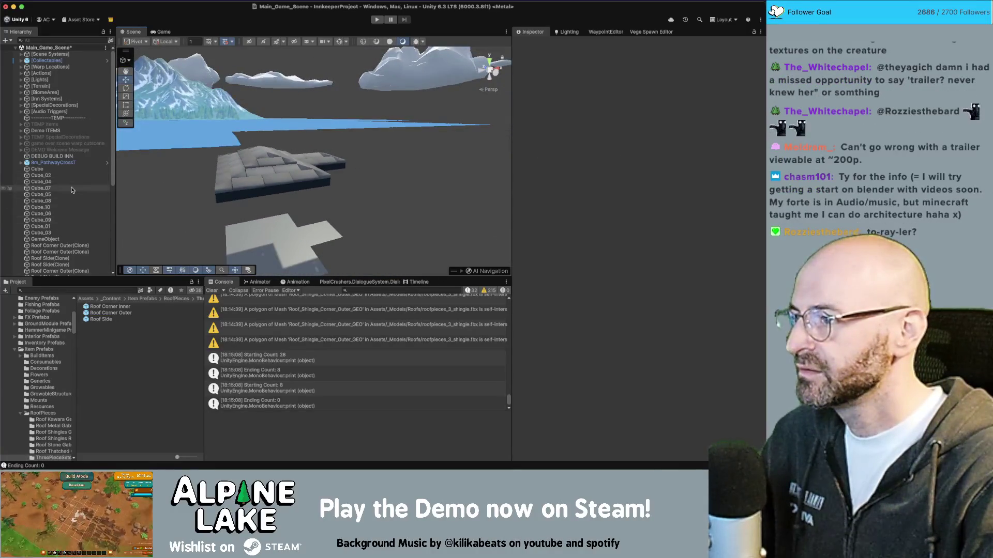
# - Select a roof corner piece to confirm its matte material, then switch to Maya
pyautogui.click(260, 160)
pyautogui.scroll(-1, 69, 222)
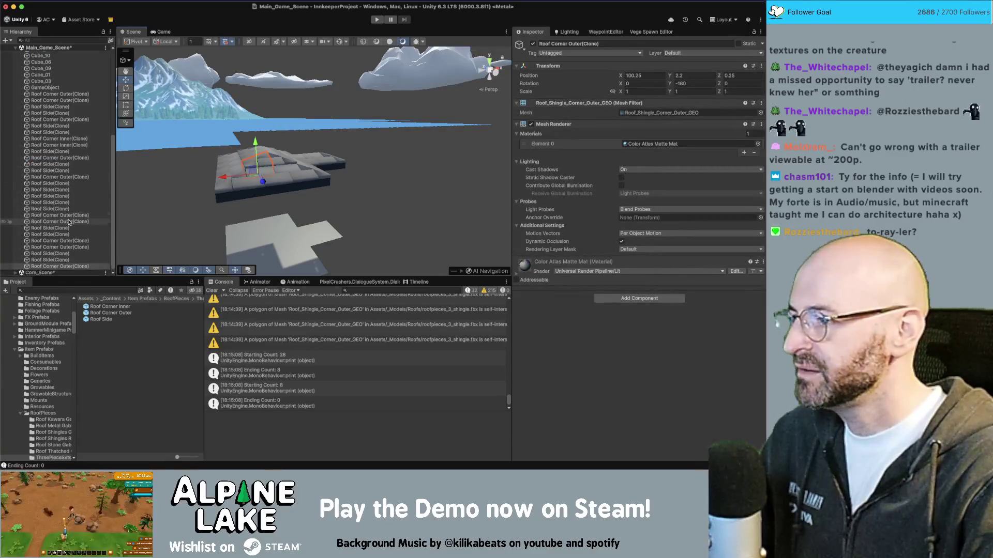
pyautogui.press('super+Tab')
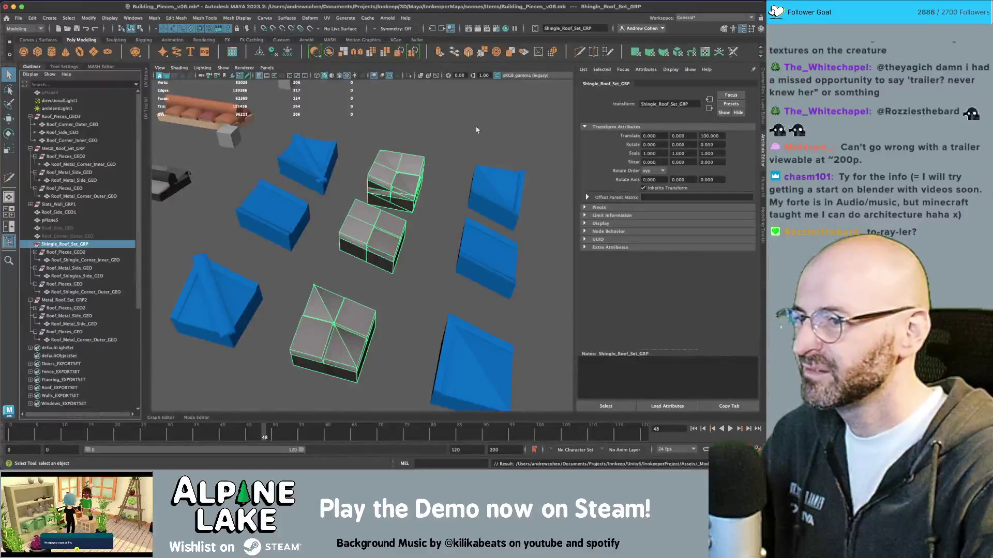
# - Return to Unity and orbit the Scene view around the rebuilt shingle roof
pyautogui.press('super+Tab')
pyautogui.moveTo(382, 139)
pyautogui.mouseDown()
pyautogui.moveTo(156, 128)
pyautogui.moveTo(365, 123)
pyautogui.mouseUp()
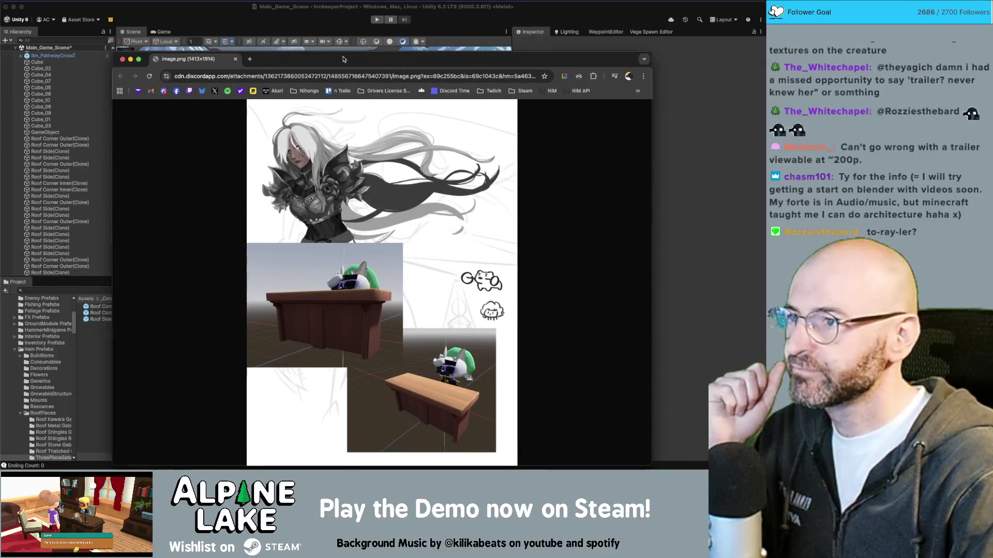
# - Move and maximise the Chrome window showing the character sketch and desk renders image
pyautogui.moveTo(336, 61); pyautogui.dragTo(269, 45)
pyautogui.doubleClick(269, 45)
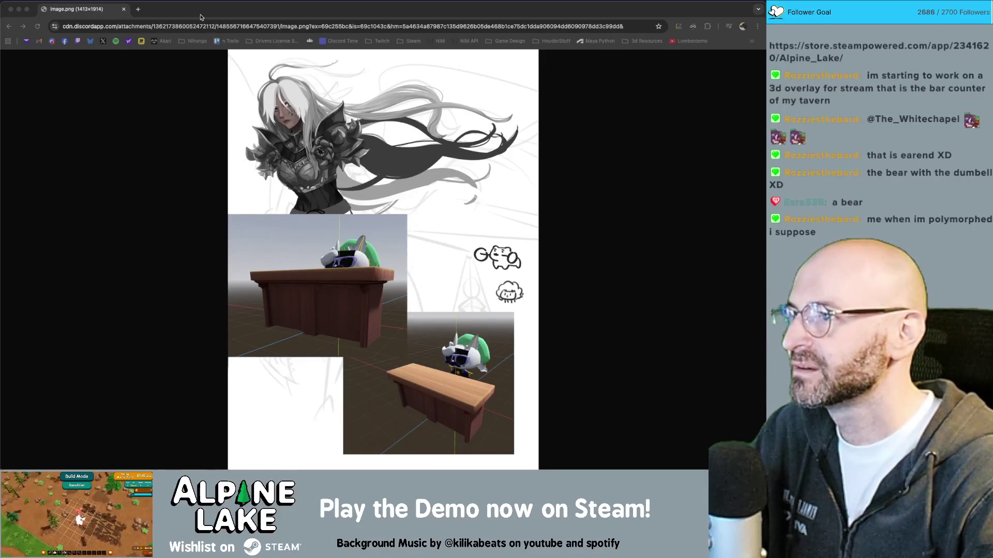
pyautogui.press('ctrl+super+f')
# - In Unity, orbit to a top-down view and select a roof piece up close
pyautogui.press('super+w')
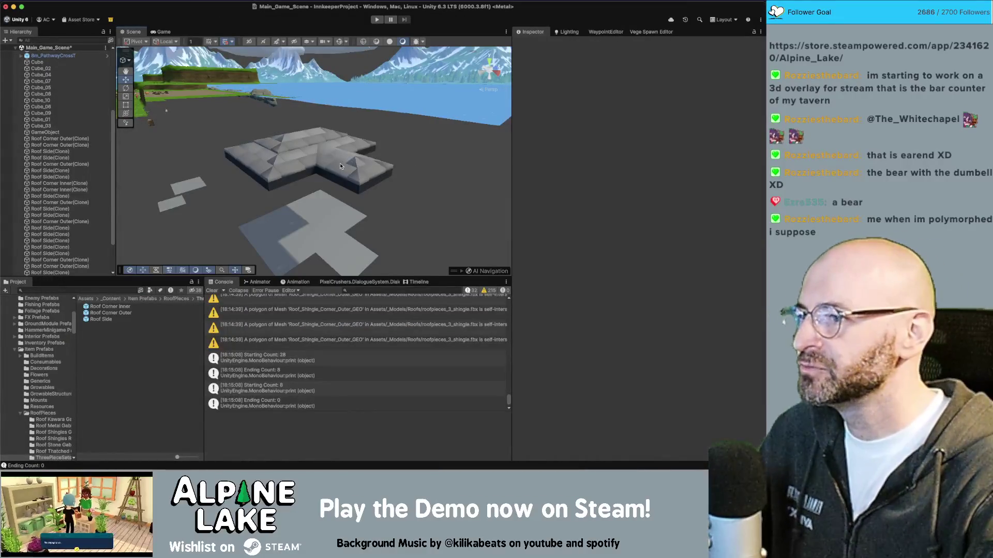
pyautogui.moveTo(339, 162)
pyautogui.keyDown('alt'); pyautogui.mouseDown()
pyautogui.moveTo(254, 245)
pyautogui.moveTo(356, 168)
pyautogui.mouseUp(); pyautogui.keyUp('alt')
pyautogui.click(320, 170)
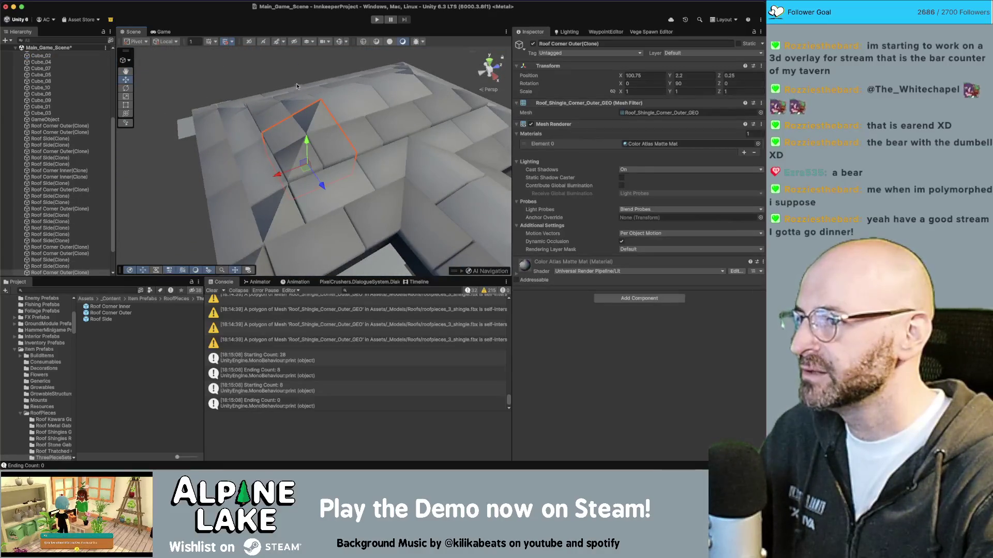
pyautogui.press('super+Tab')
pyautogui.press('super+Tab')
pyautogui.press('super+Tab')
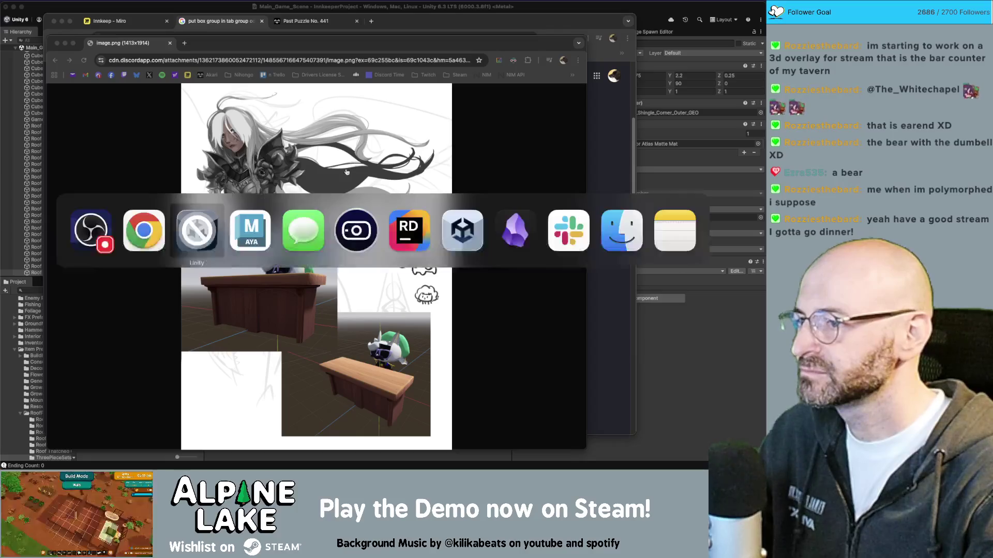
pyautogui.click(257, 229)
# - Soften the edges of the shingle corner outer and side pieces at 80 degrees
pyautogui.keyDown('alt'); pyautogui.moveTo(295, 289); pyautogui.dragTo(333, 291); pyautogui.keyUp('alt')
pyautogui.click(305, 315)
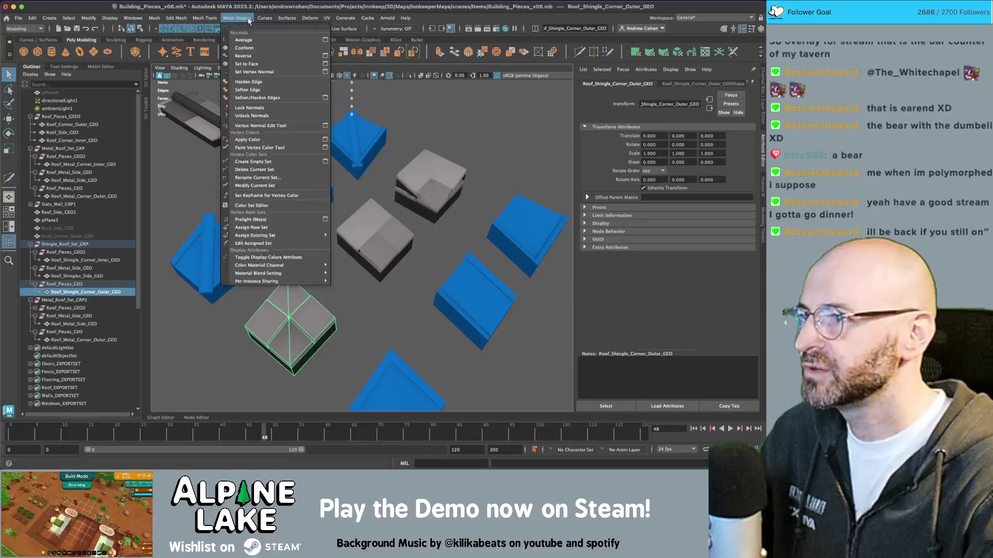
pyautogui.click(236, 18)
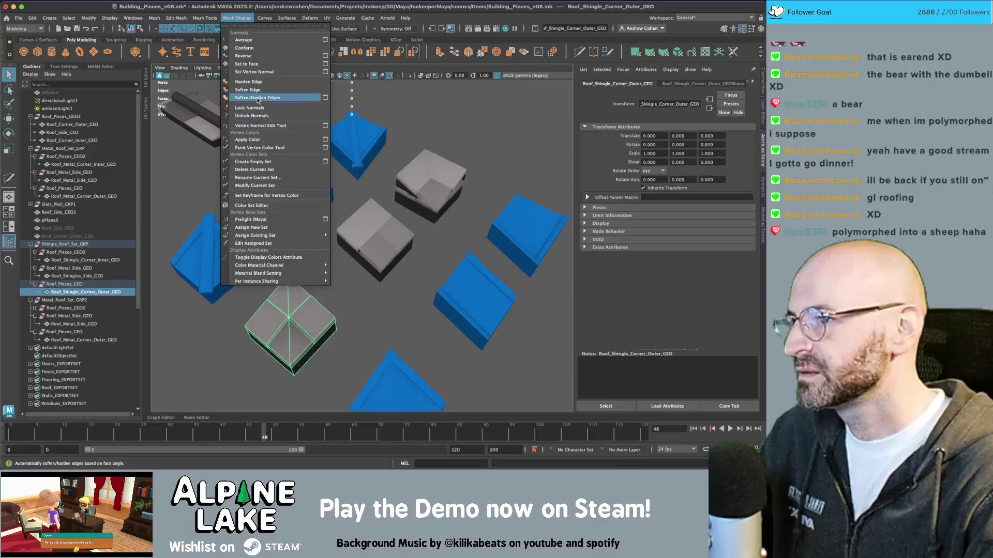
pyautogui.click(256, 97)
pyautogui.click(375, 238)
pyautogui.keyDown('alt'); pyautogui.moveTo(375, 238); pyautogui.dragTo(399, 194); pyautogui.keyUp('alt')
pyautogui.press('g')
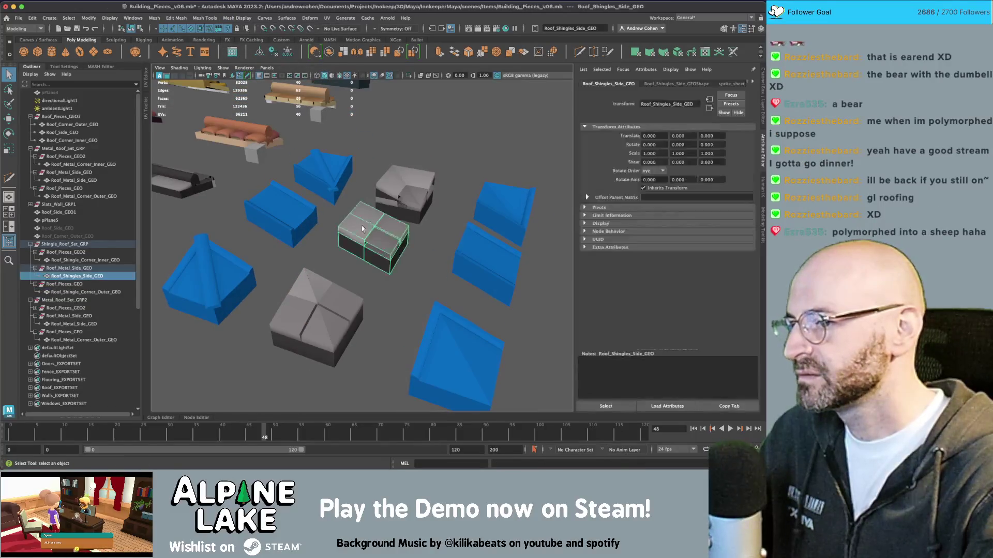
pyautogui.click(445, 151)
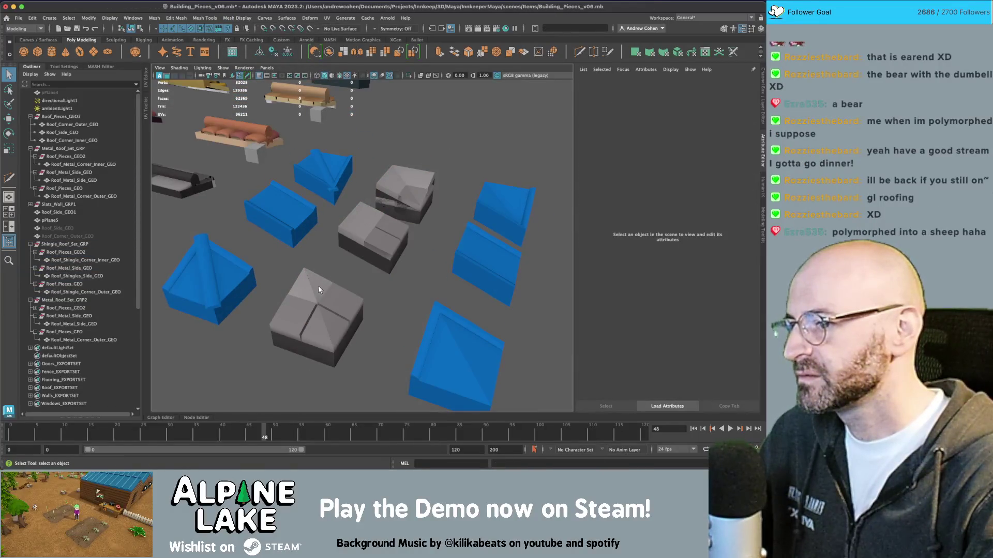
# - Export Shingle_Roof_Set_GRP to Unity, replacing the existing roofpieces_3_shingle.fbx
pyautogui.click(63, 244)
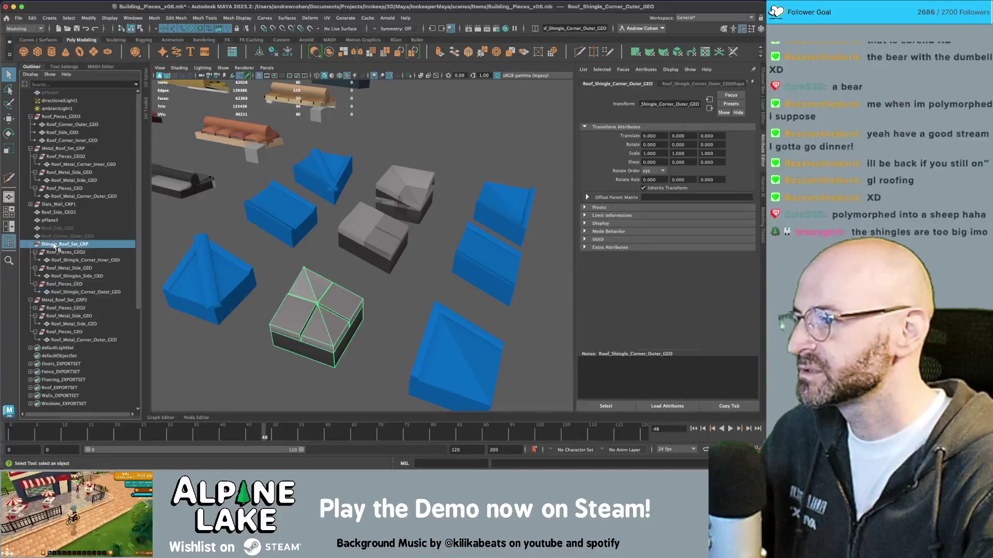
pyautogui.click(18, 17)
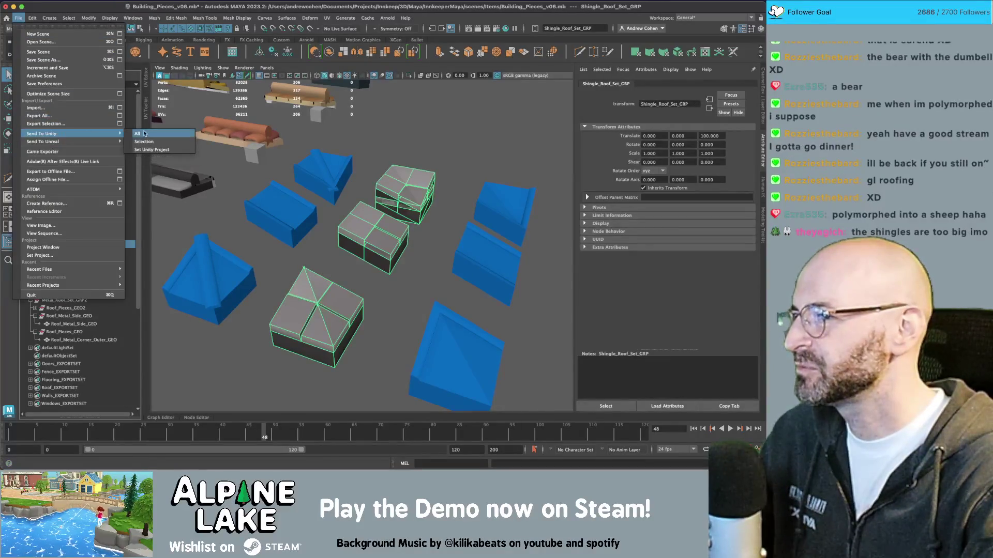
pyautogui.click(45, 124)
pyautogui.doubleClick(305, 188)
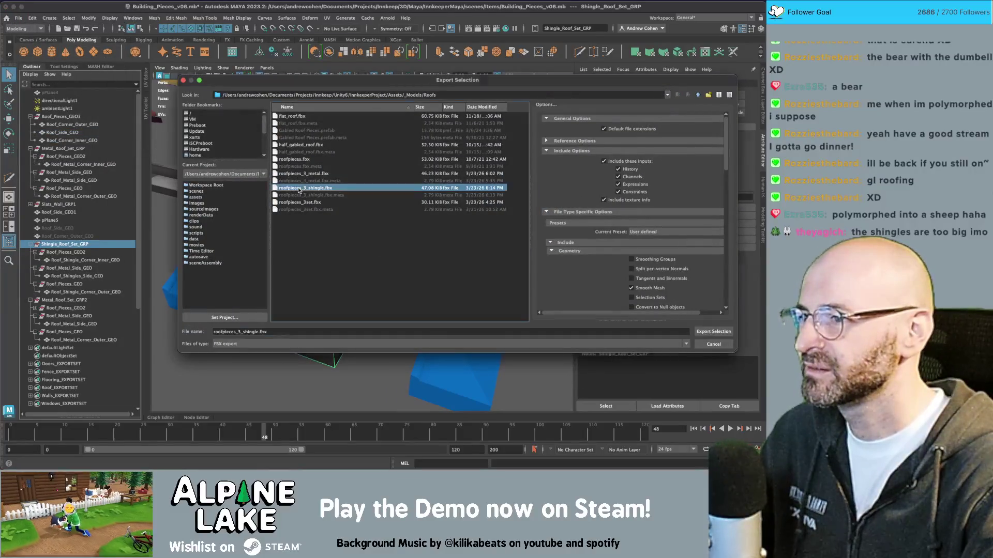
pyautogui.click(442, 211)
pyautogui.press('super+Tab')
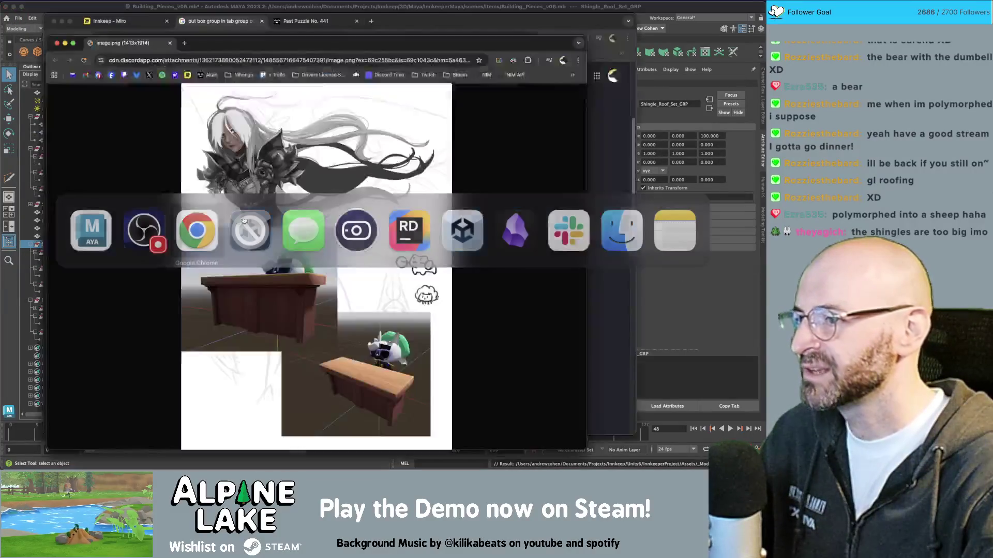
pyautogui.press('super+Tab')
# - Lower the Roof Corner Outer clone's Y position from 2.2 to 2.163 and frame it
pyautogui.click(254, 222)
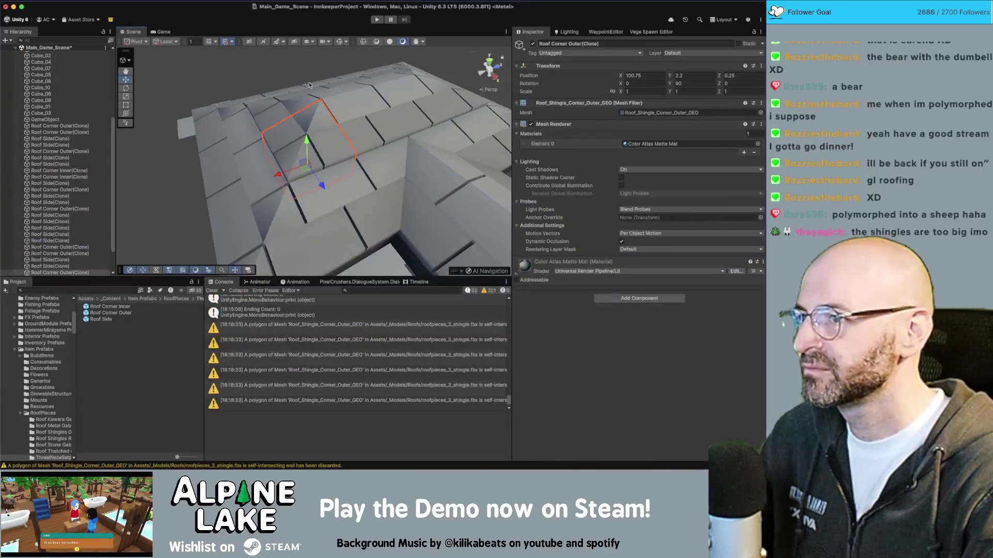
pyautogui.scroll(-5, 308, 85)
pyautogui.moveTo(305, 124)
pyautogui.mouseDown()
pyautogui.moveTo(299, 157)
pyautogui.moveTo(294, 138)
pyautogui.moveTo(307, 125)
pyautogui.mouseUp()
pyautogui.click(310, 123)
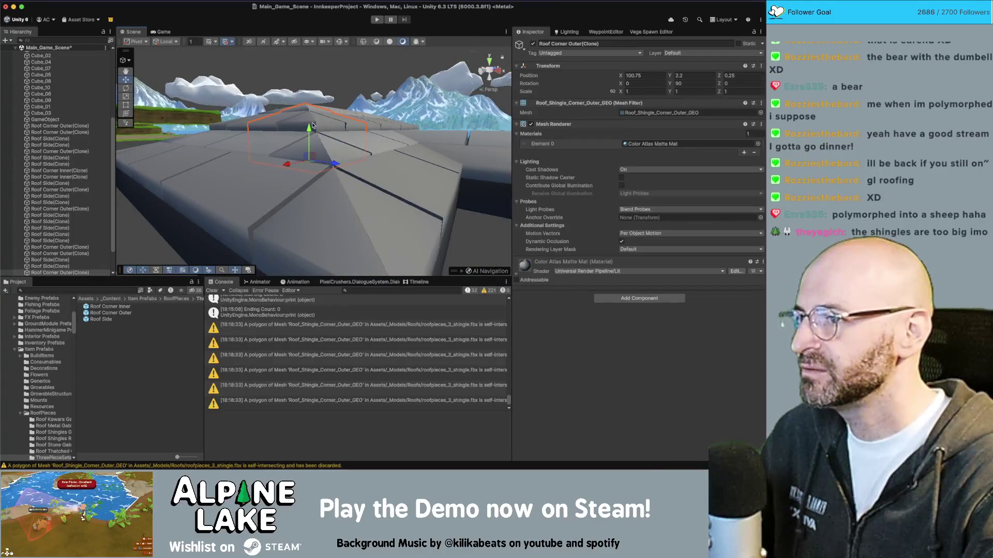
pyautogui.moveTo(309, 129); pyautogui.dragTo(309, 135)
pyautogui.press('f')
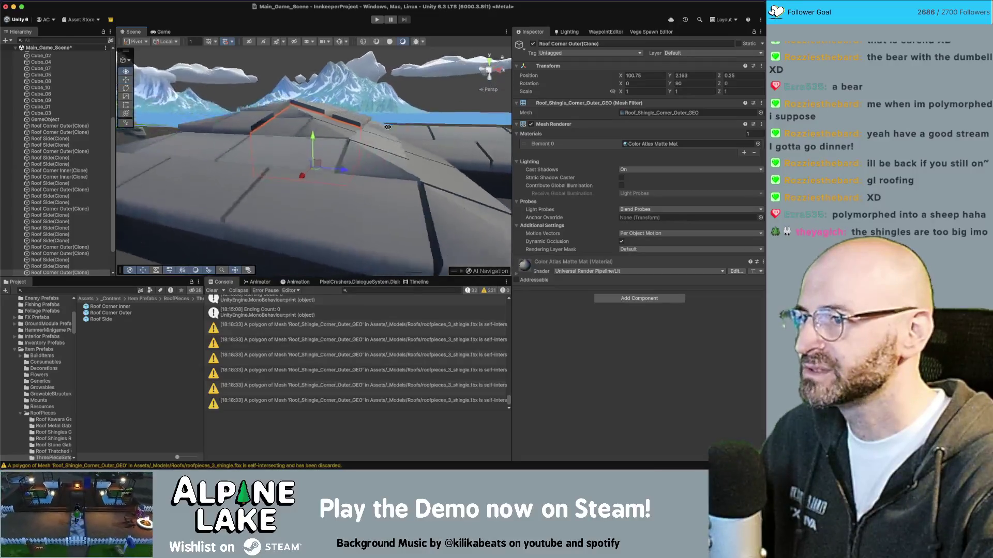
pyautogui.press('super+Tab')
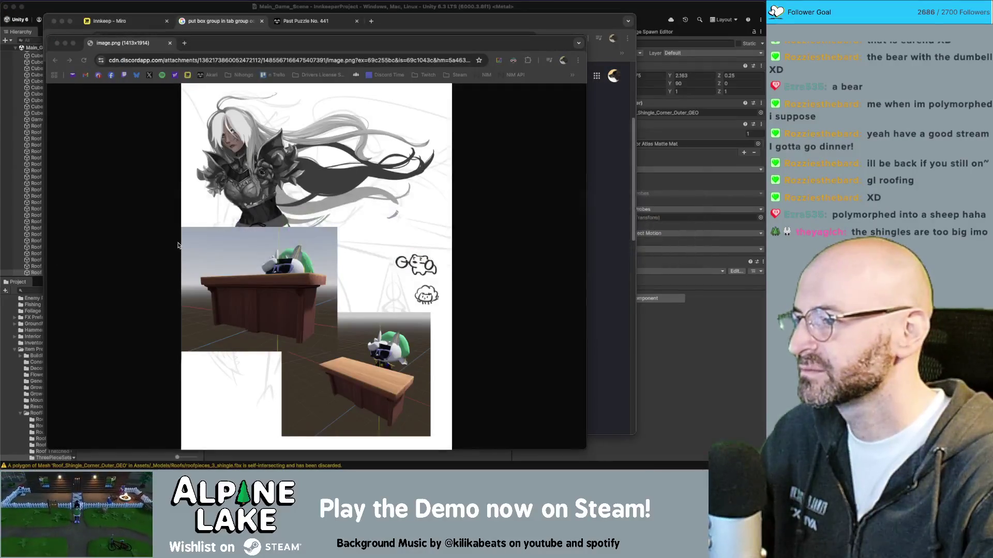
pyautogui.press('super+Tab')
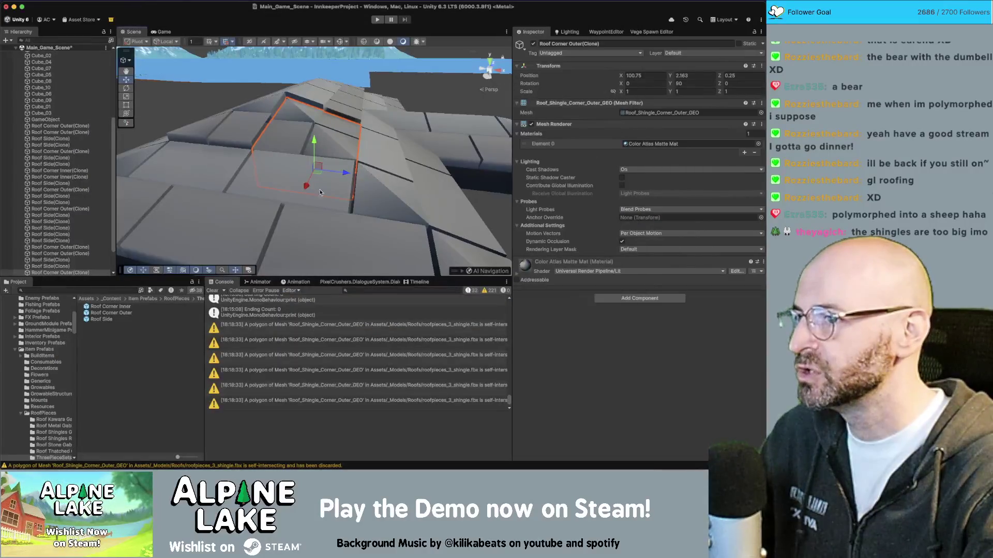
pyautogui.press('super+Tab')
# - Insert a blank line at line 77, above BuildTestRoof's [Button] attribute in BuildRoofAutoController.cs
pyautogui.click(404, 221)
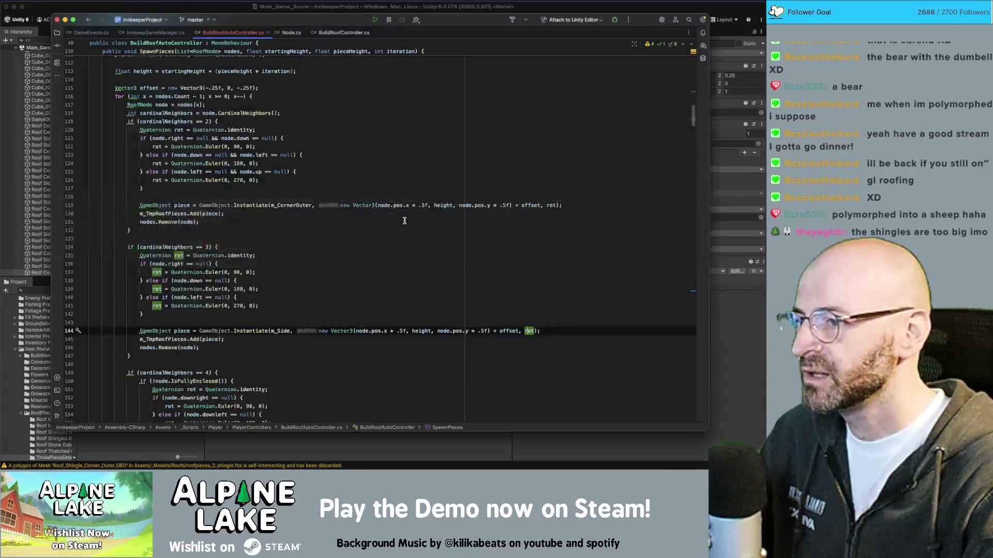
pyautogui.scroll(20, 378, 232)
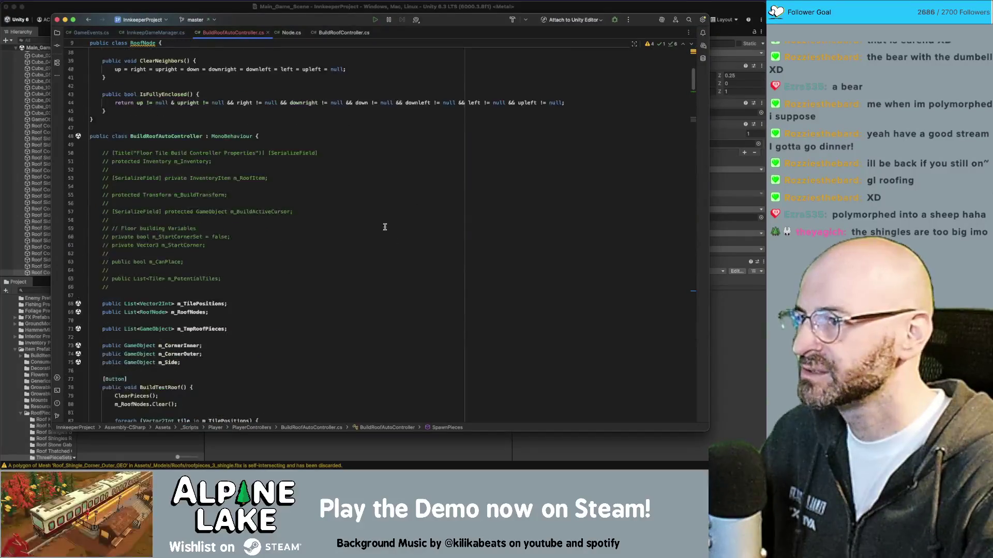
pyautogui.scroll(12, 372, 220)
pyautogui.scroll(-20, 352, 225)
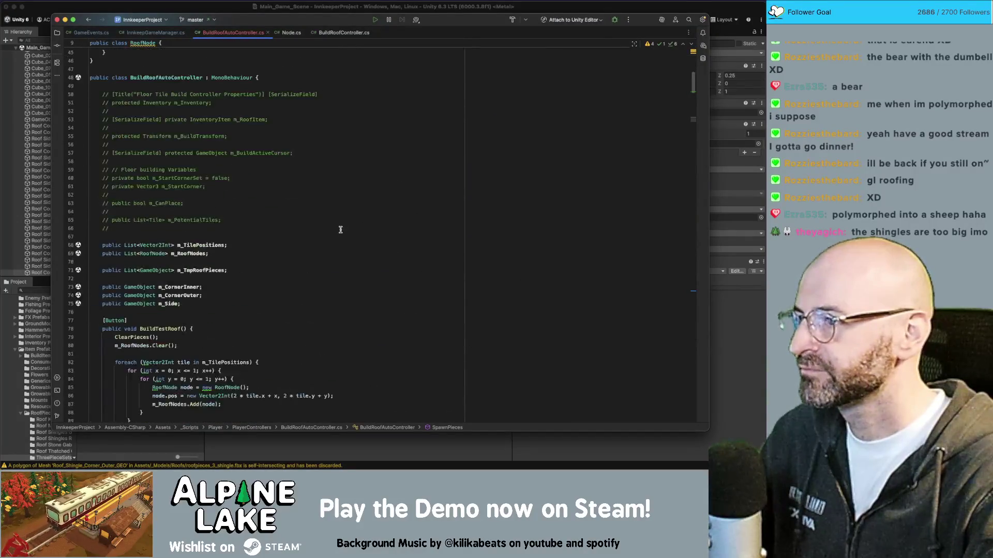
pyautogui.scroll(3, 340, 230)
pyautogui.click(333, 173)
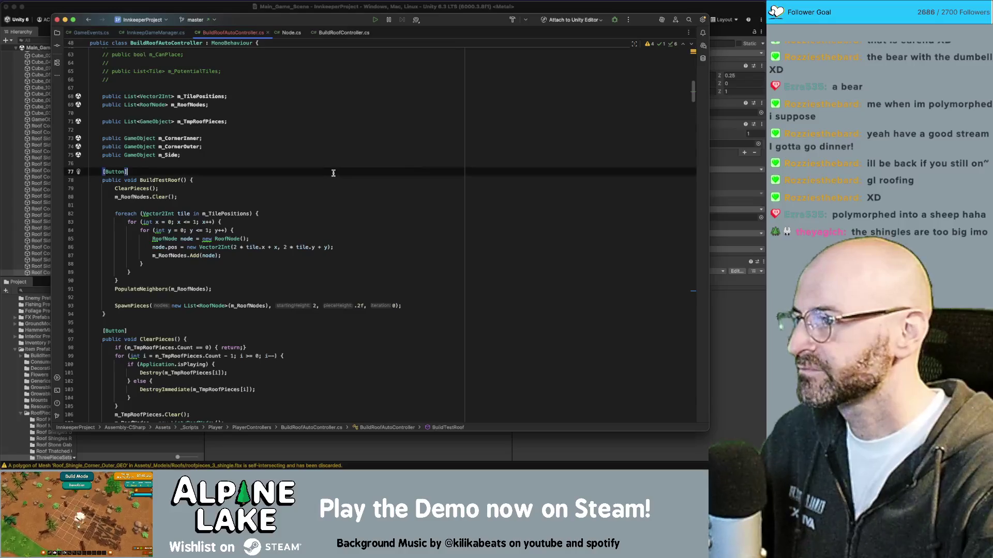
pyautogui.press('Return')
pyautogui.press('Return')
# - Declare the field public float m_RoofPieceHeight = .2f; above BuildTestRoof
pyautogui.press('Up')
pyautogui.press('Up')
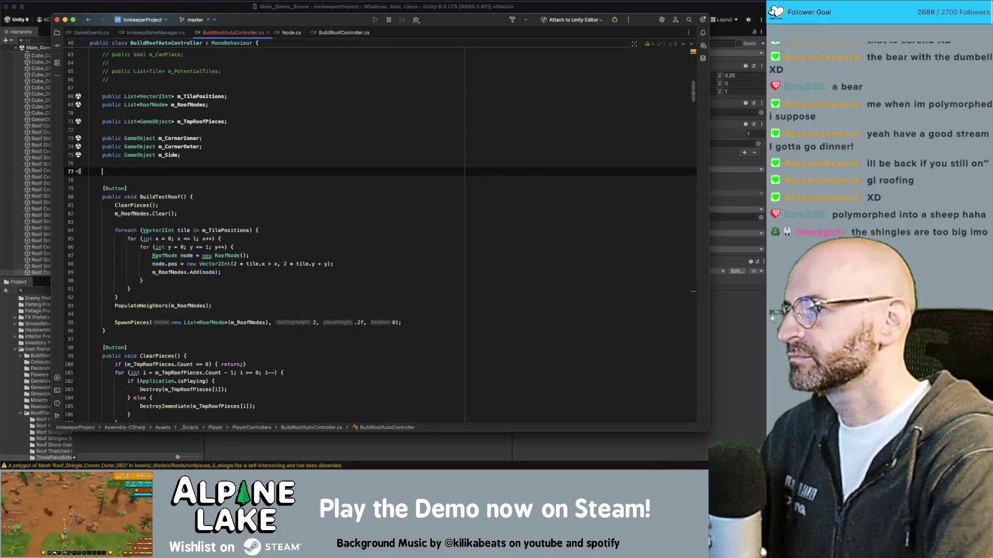
pyautogui.write('public float m_')
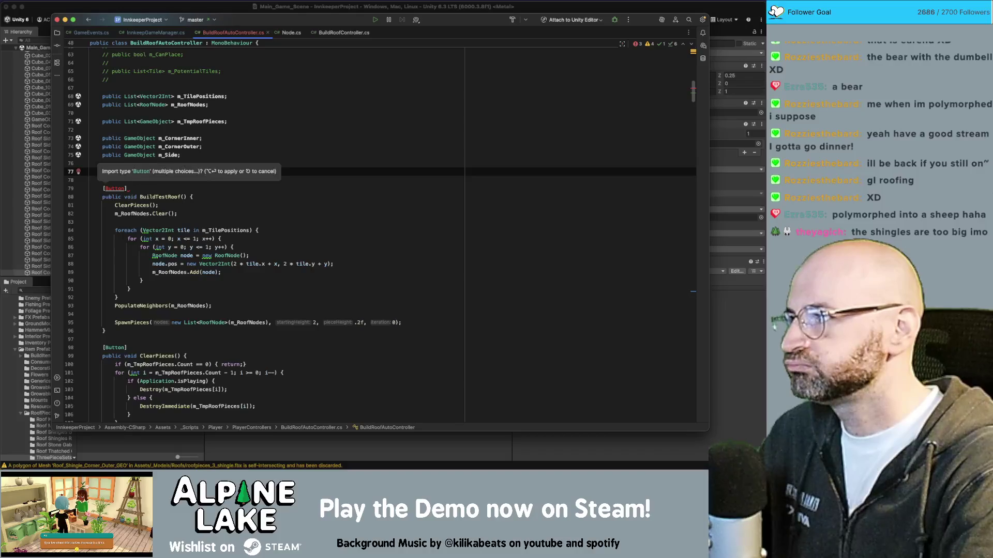
pyautogui.write('Roof')
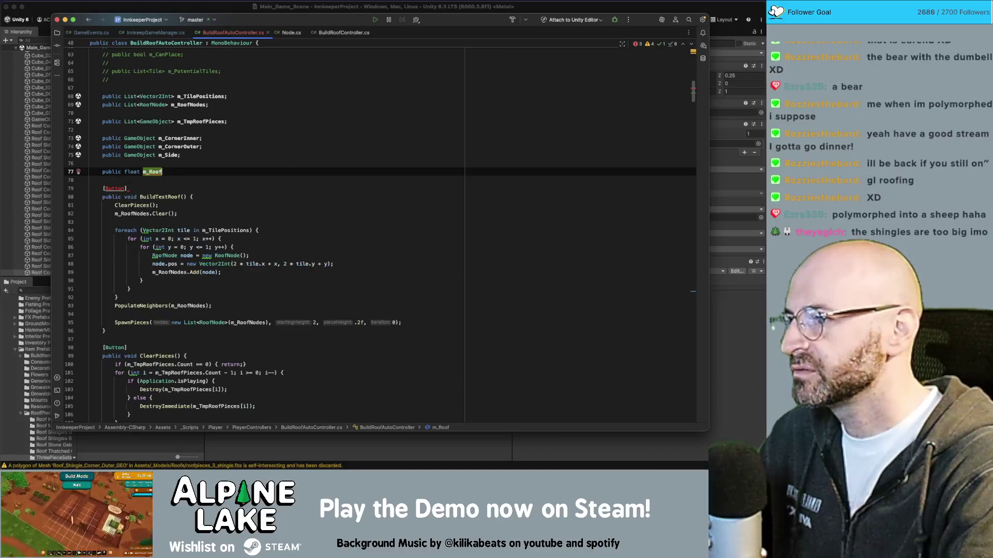
pyautogui.write('PieceHeight')
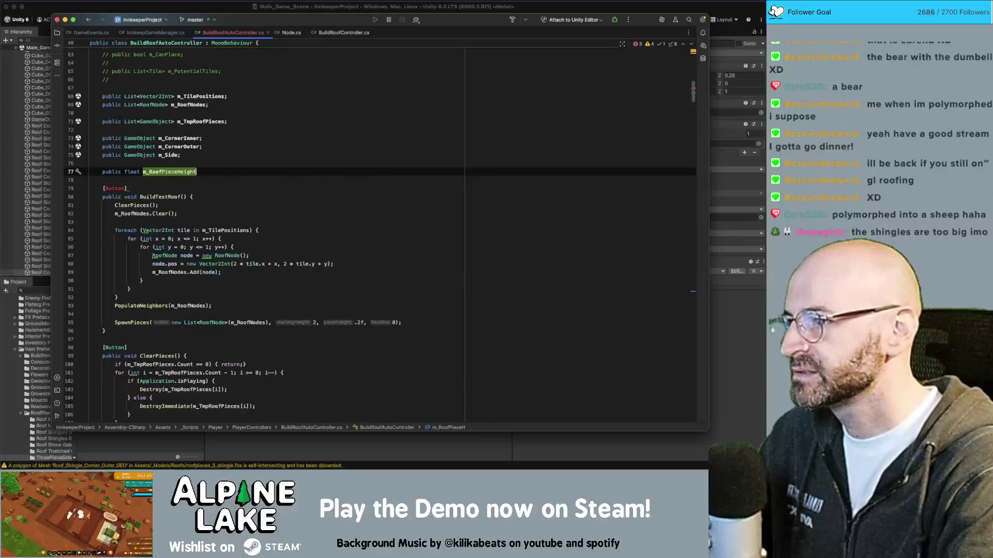
pyautogui.write(' = .5')
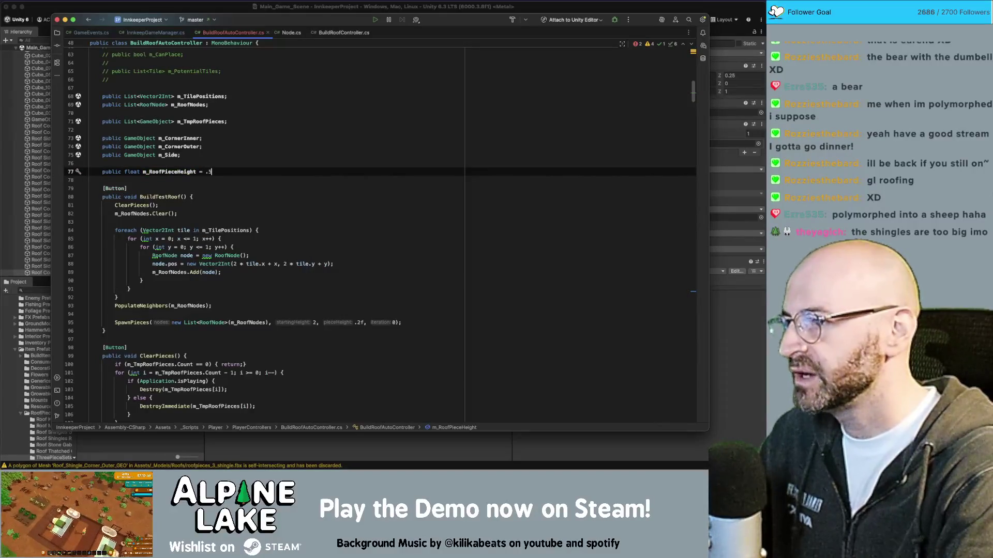
pyautogui.write('f;')
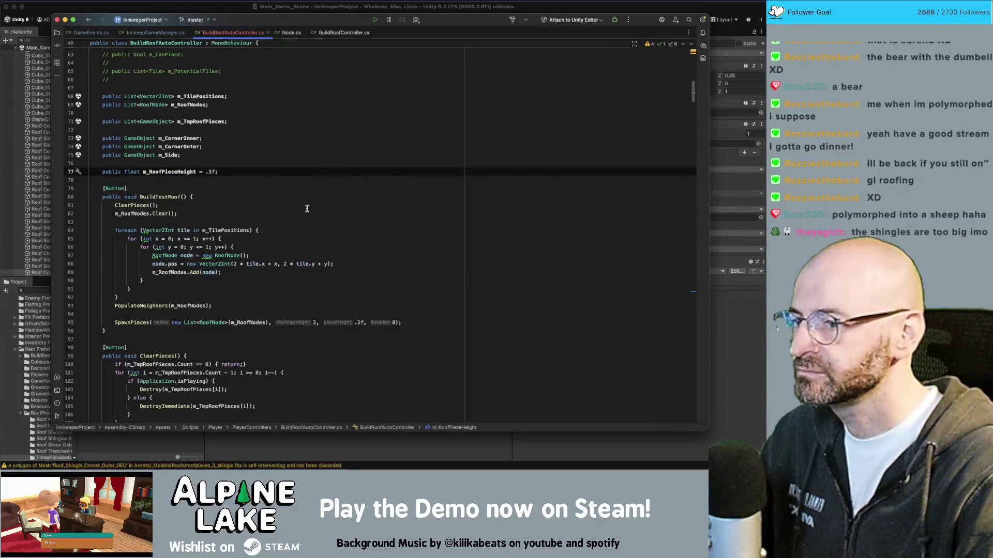
pyautogui.press('Left')
pyautogui.press('Left')
pyautogui.press('BackSpace')
pyautogui.write('2')
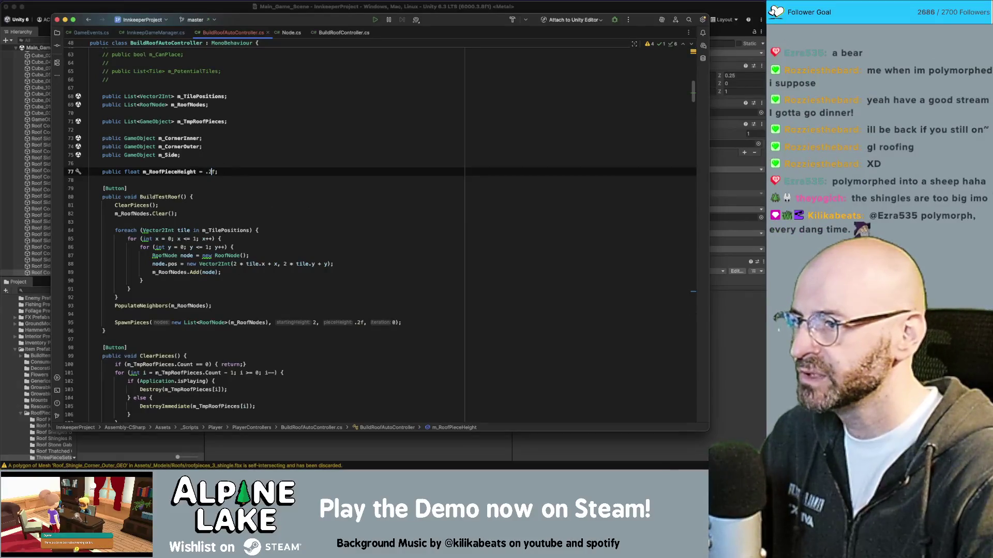
# - Replace the hard-coded .2f pieceHeight argument in SpawnPieces with m_RoofPieceHeight
pyautogui.doubleClick(174, 172)
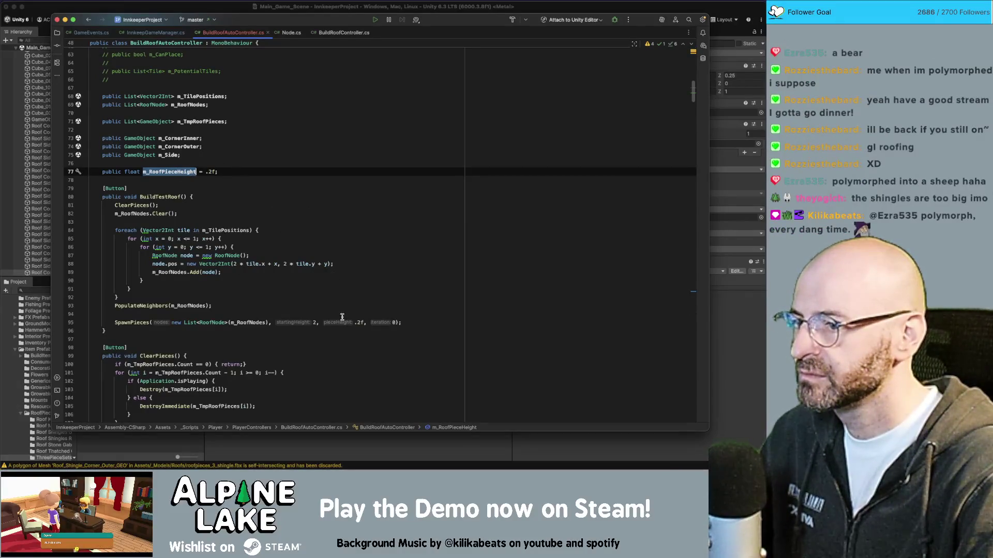
pyautogui.hotkey('ctrl', 'c')
pyautogui.doubleClick(359, 322)
pyautogui.hotkey('ctrl', 'v')
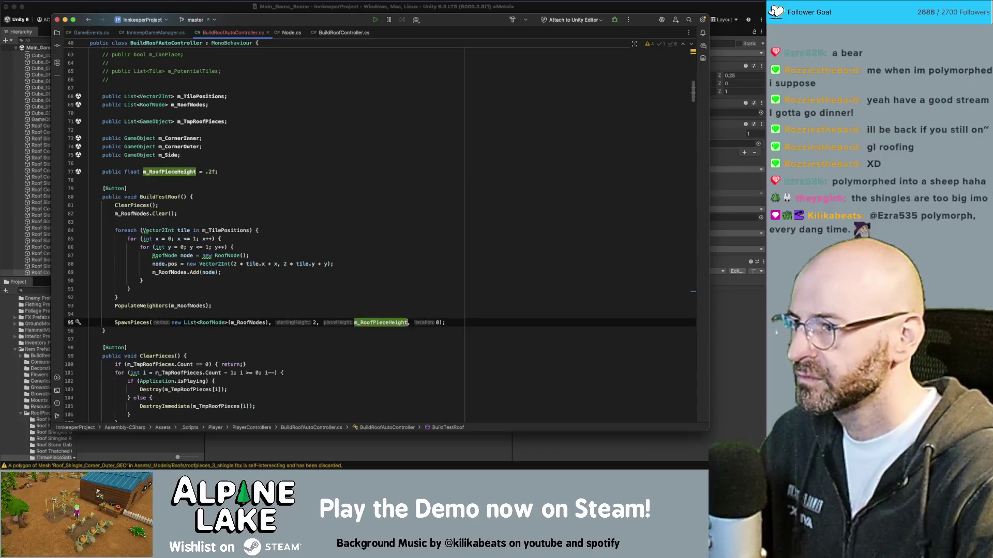
pyautogui.press('super+Tab')
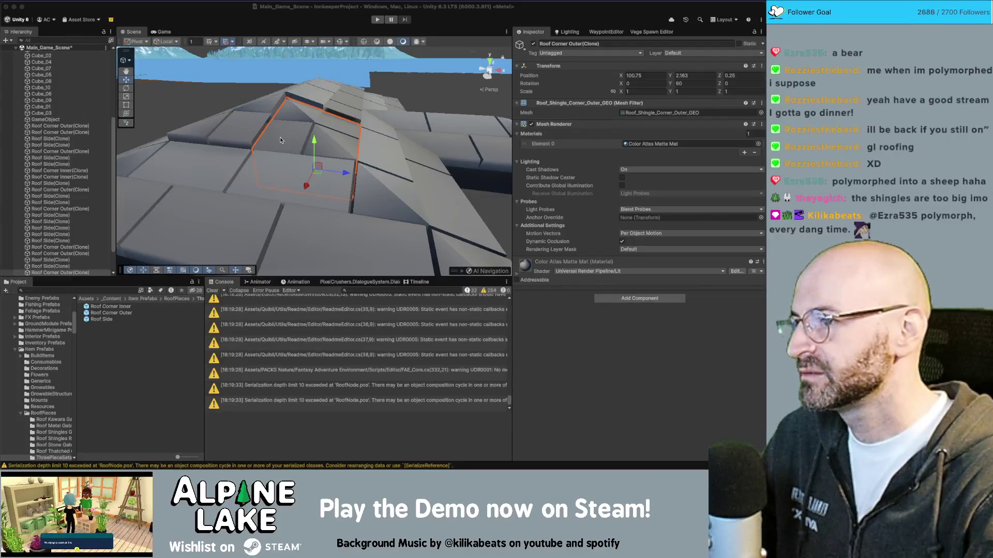
# - Merge the separate image.png window into Chrome's main window as a tab and close it
pyautogui.press('super+Tab')
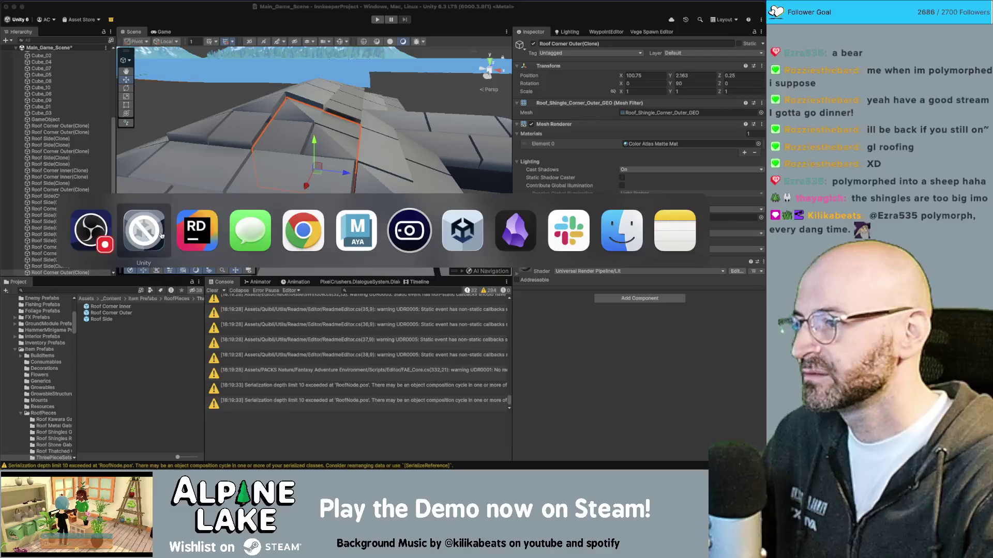
pyautogui.click(291, 218)
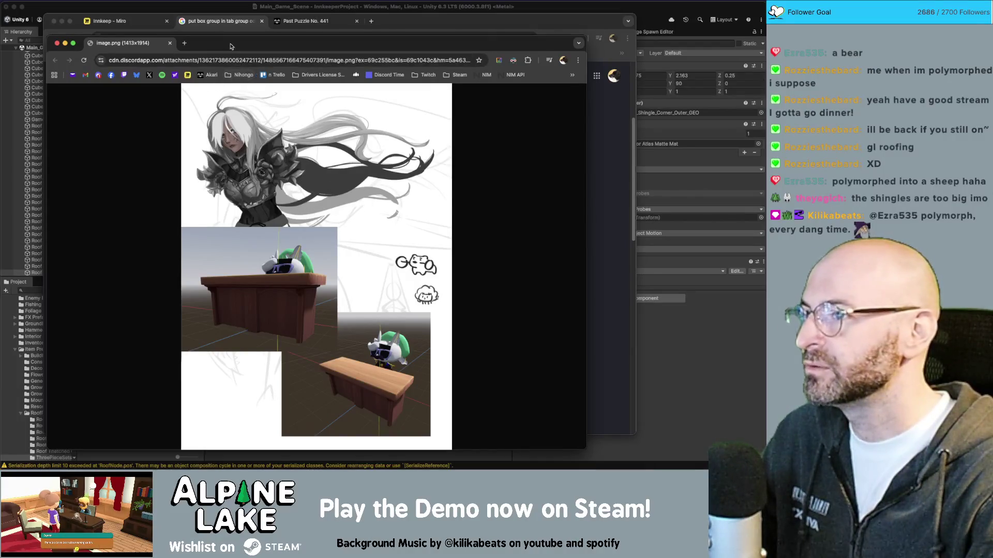
pyautogui.moveTo(207, 47); pyautogui.dragTo(187, 55)
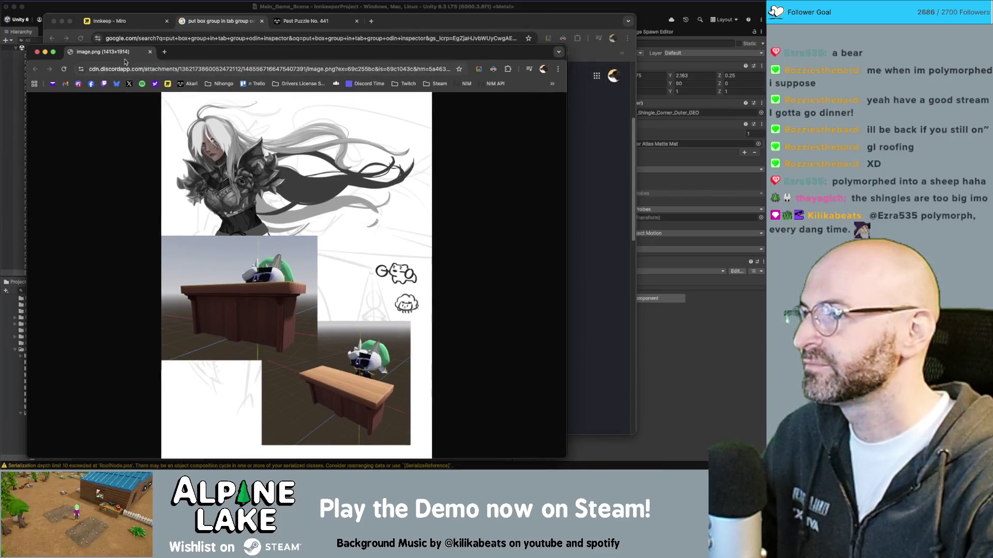
pyautogui.moveTo(123, 55)
pyautogui.mouseDown()
pyautogui.moveTo(264, 36)
pyautogui.moveTo(238, 28)
pyautogui.moveTo(331, 39)
pyautogui.mouseUp()
pyautogui.press('super+w')
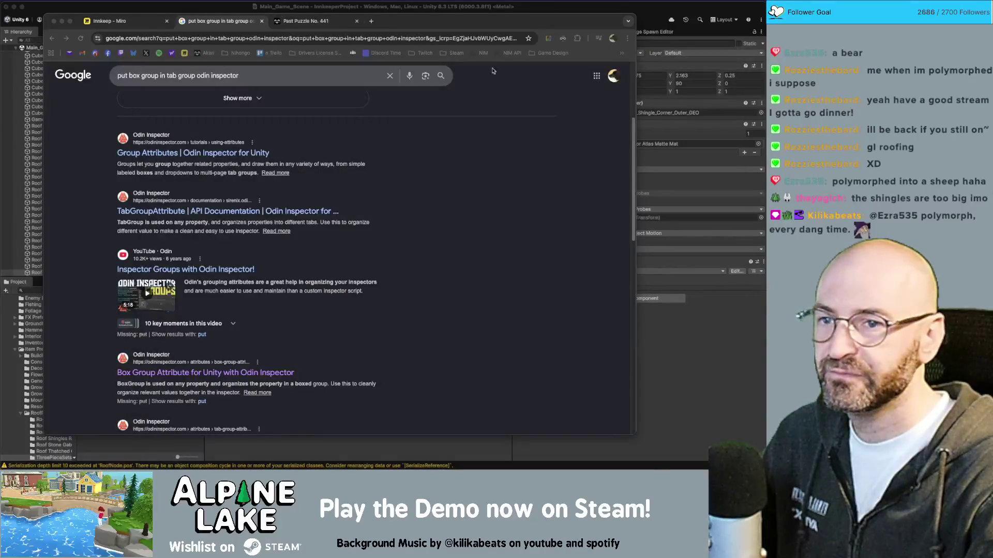
pyautogui.press('super+Tab')
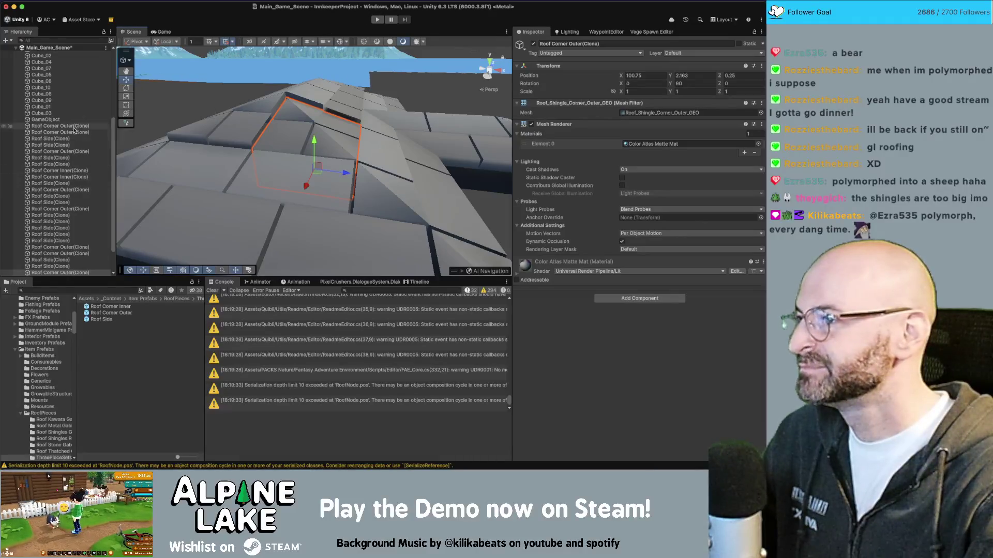
# - Clear the old roof pieces, rebuild the test roof from the tile positions, and orbit to inspect it
pyautogui.click(45, 120)
pyautogui.scroll(-10, 652, 364)
pyautogui.click(654, 437)
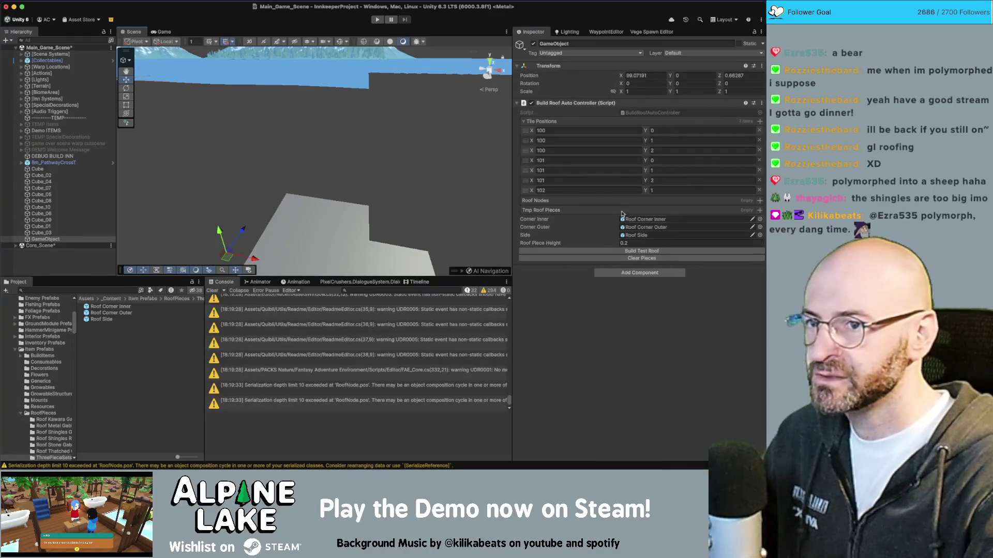
pyautogui.click(644, 243)
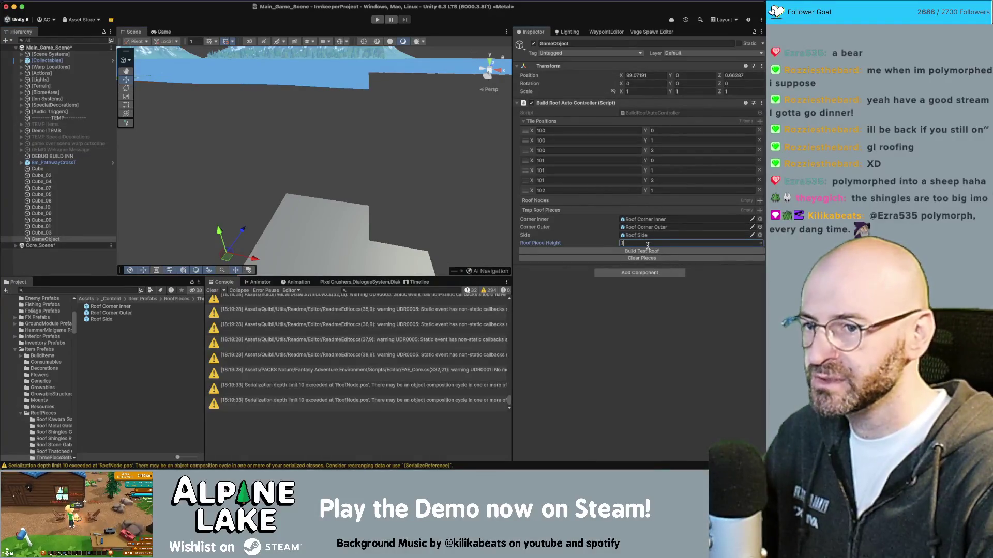
pyautogui.write('0.18')
pyautogui.click(641, 251)
pyautogui.moveTo(274, 166)
pyautogui.mouseDown()
pyautogui.moveTo(237, 158)
pyautogui.moveTo(481, 159)
pyautogui.moveTo(223, 235)
pyautogui.moveTo(451, 192)
pyautogui.moveTo(293, 178)
pyautogui.mouseUp()
pyautogui.moveTo(326, 176); pyautogui.dragTo(314, 130)
# - Cycle through the open programs, past Unity, over to Autodesk Maya
pyautogui.press('super+Tab')
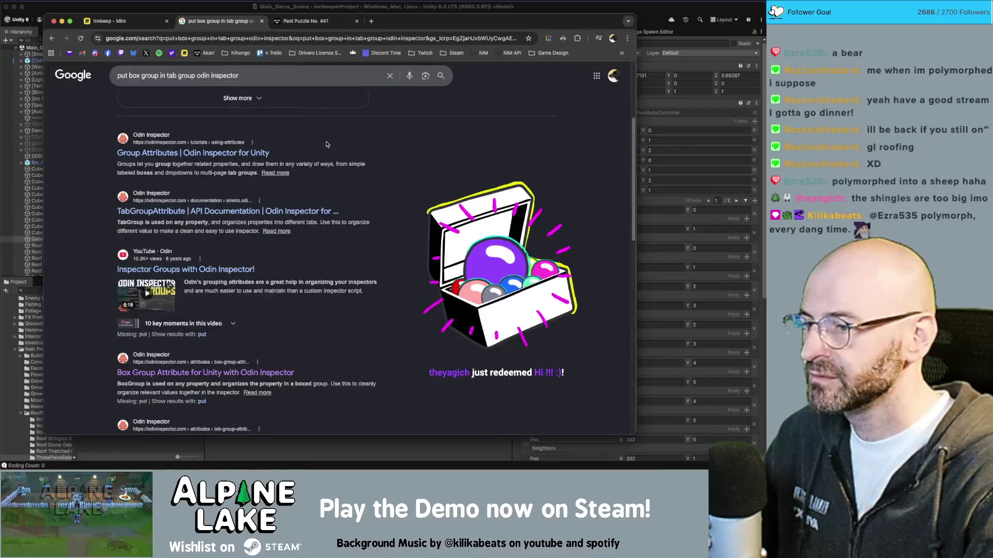
pyautogui.press('super+Tab')
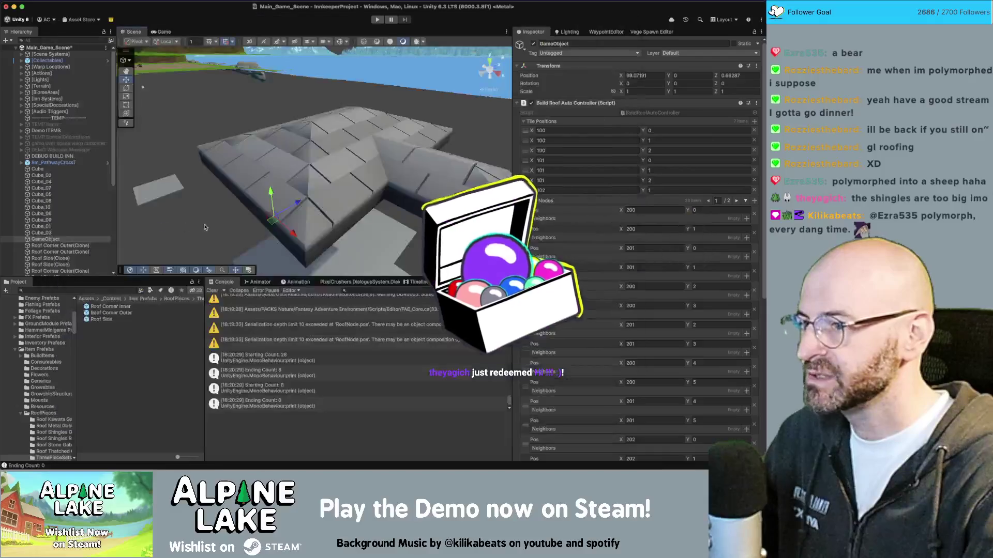
pyautogui.press('super+Tab')
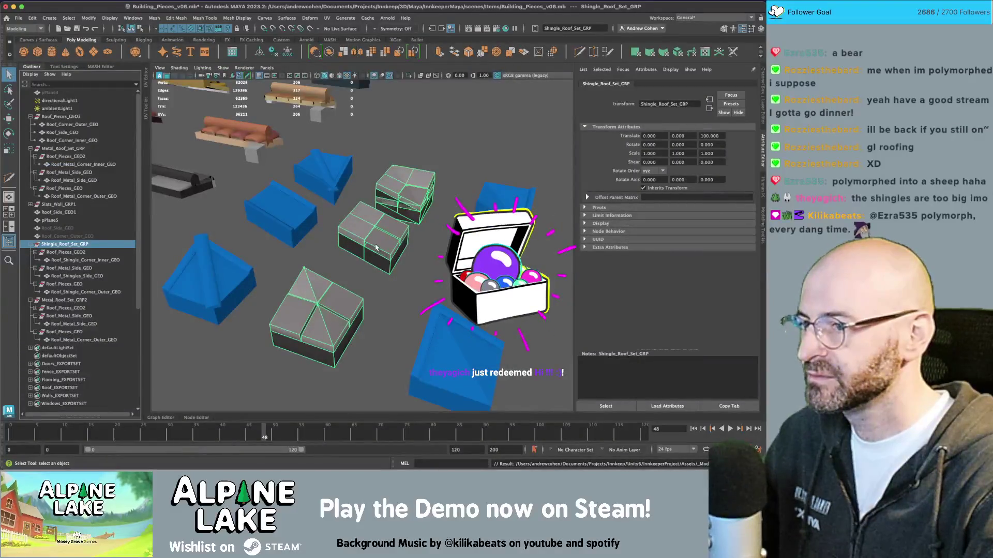
# - Show the UV layout of the shingle corner and side meshes, then return to Unity
pyautogui.click(376, 247)
pyautogui.keyDown('shift'); pyautogui.click(316, 316); pyautogui.keyUp('shift')
pyautogui.keyDown('shift'); pyautogui.click(406, 194); pyautogui.keyUp('shift')
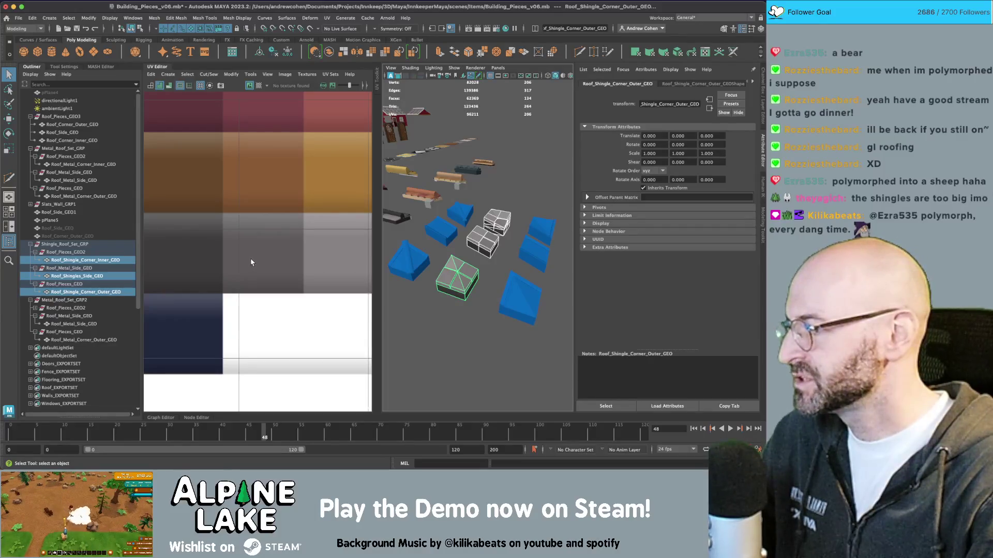
pyautogui.press('super+Tab')
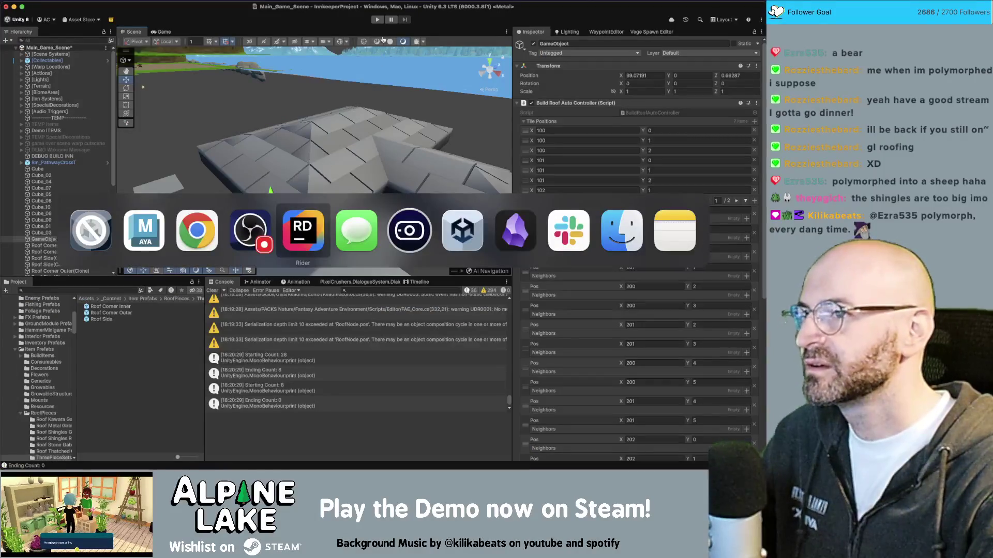
# - Select all the generated Roof Corner Outer(Clone) through last roof clone pieces in the Hierarchy
pyautogui.scroll(-5, 326, 191)
pyautogui.moveTo(310, 186)
pyautogui.mouseDown()
pyautogui.moveTo(326, 192)
pyautogui.moveTo(323, 155)
pyautogui.mouseUp()
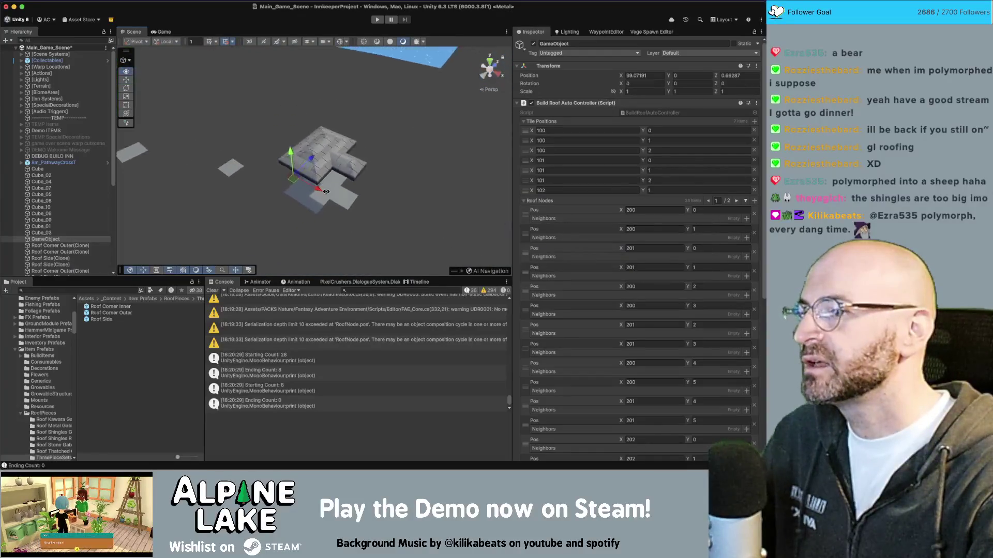
pyautogui.scroll(3, 323, 154)
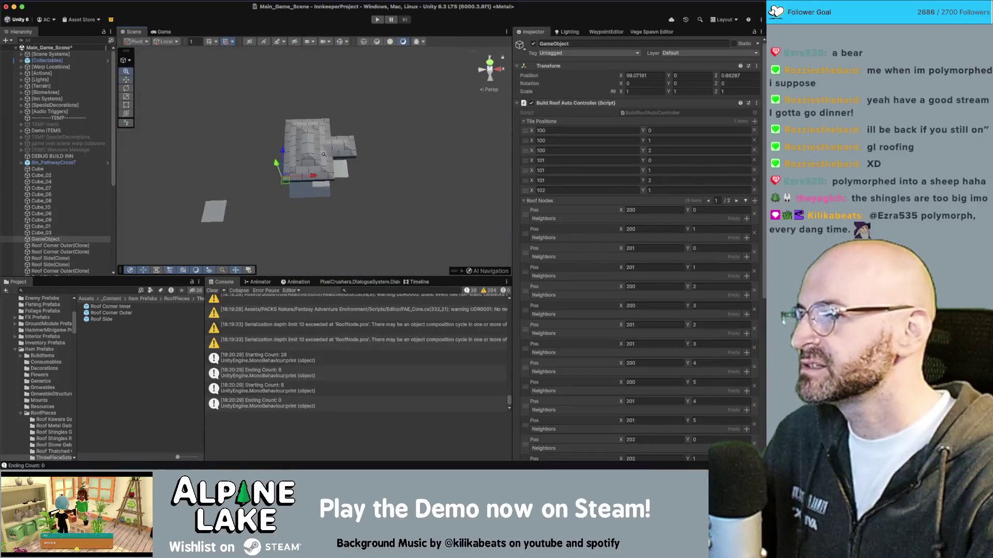
pyautogui.scroll(4, 324, 154)
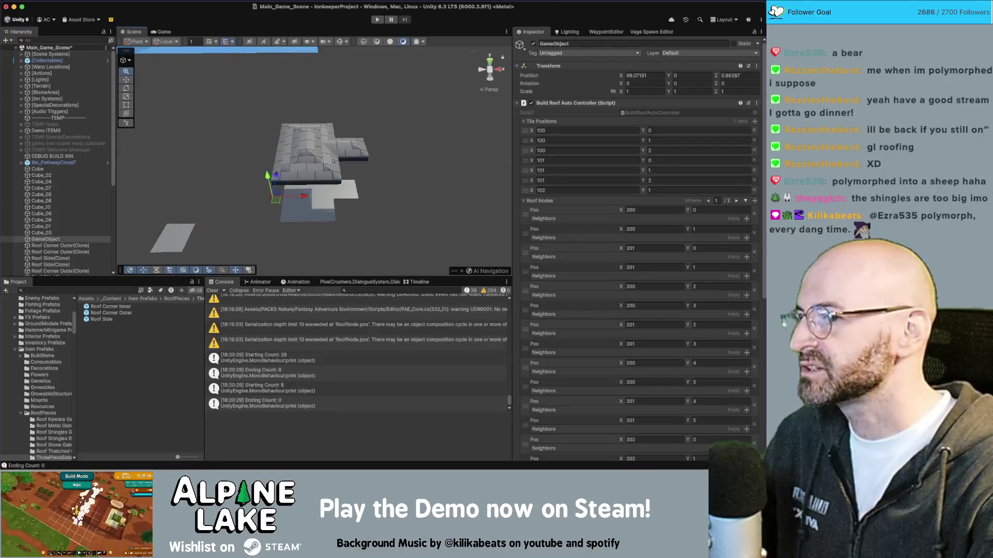
pyautogui.scroll(-10, 334, 162)
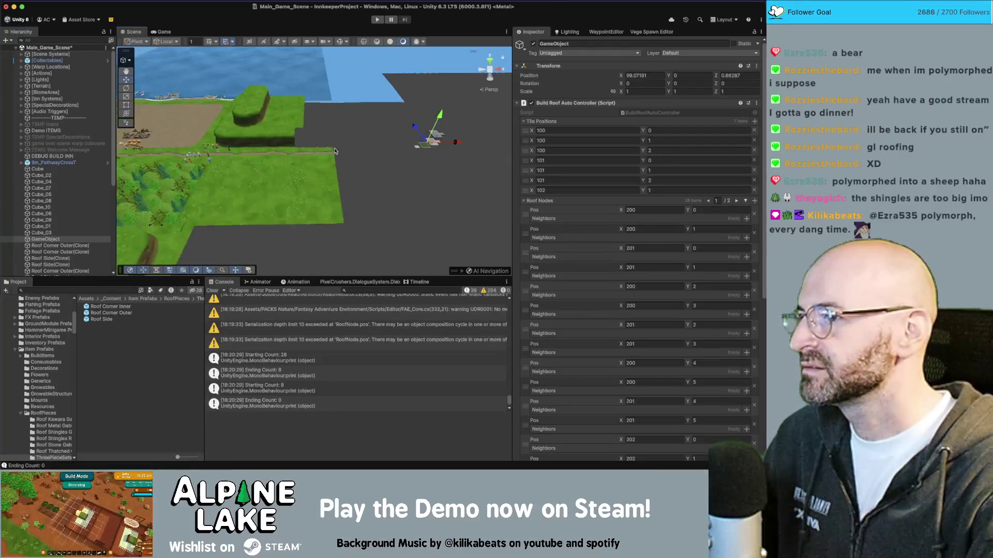
pyautogui.moveTo(334, 151); pyautogui.dragTo(335, 153)
pyautogui.moveTo(402, 130); pyautogui.dragTo(437, 132)
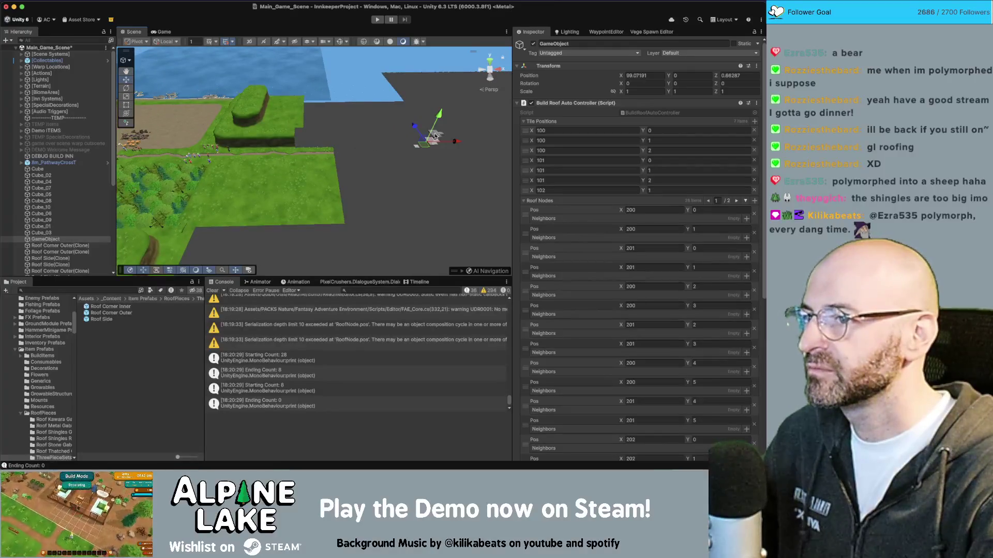
pyautogui.click(436, 136)
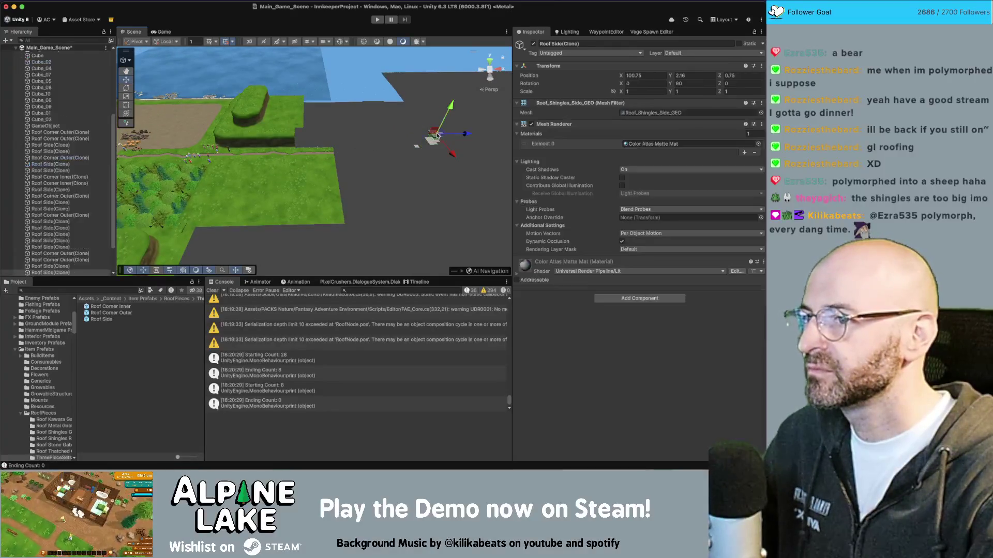
pyautogui.click(58, 133)
pyautogui.keyDown('shift'); pyautogui.click(64, 272); pyautogui.keyUp('shift')
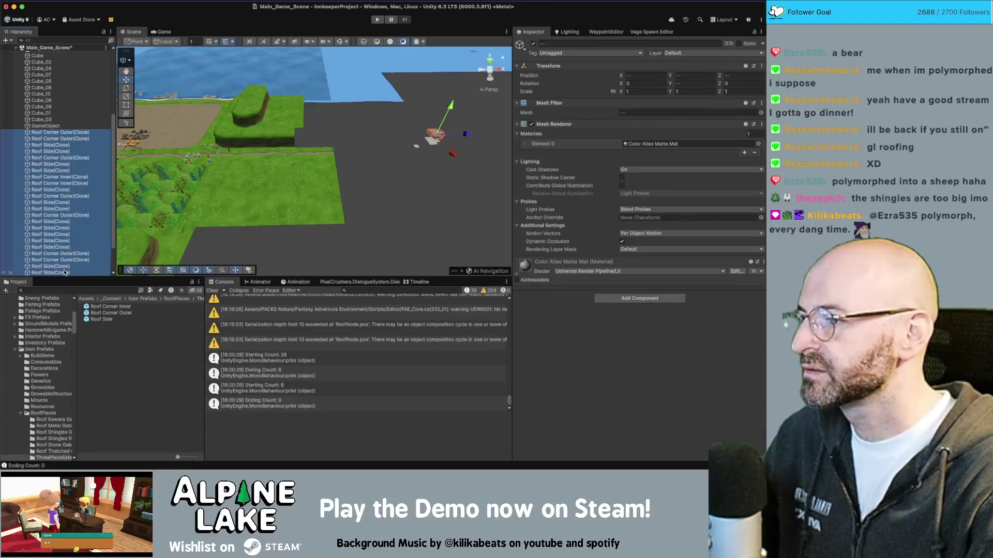
pyautogui.scroll(-3, 65, 266)
pyautogui.keyDown('shift'); pyautogui.click(64, 266); pyautogui.keyUp('shift')
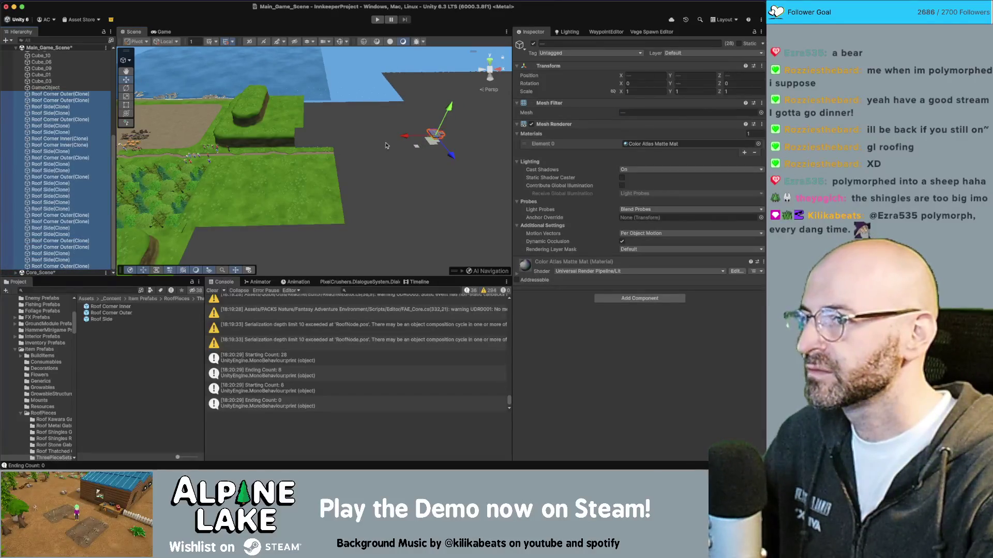
# - Frame the selected roof pieces and move them onto a building in the town
pyautogui.moveTo(404, 137); pyautogui.dragTo(174, 140)
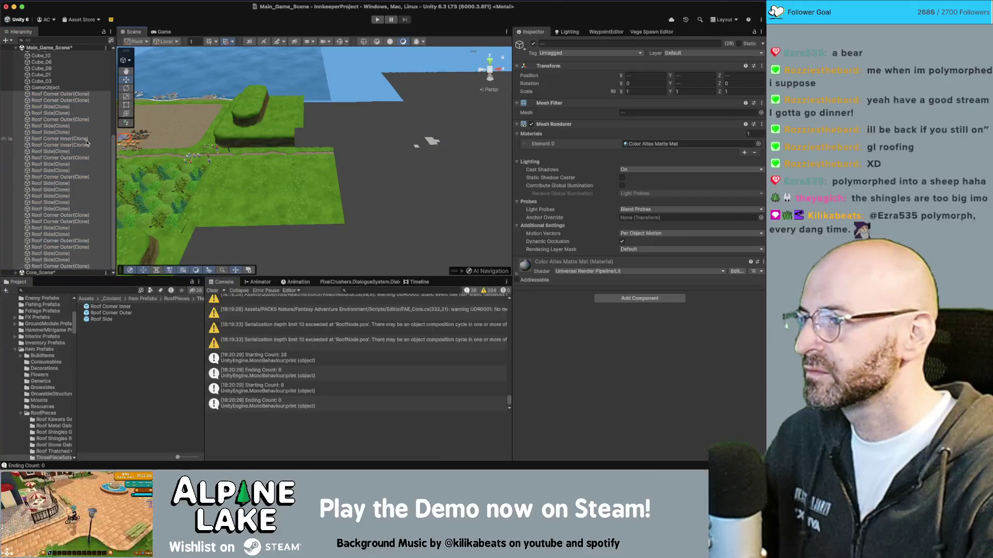
pyautogui.press('f')
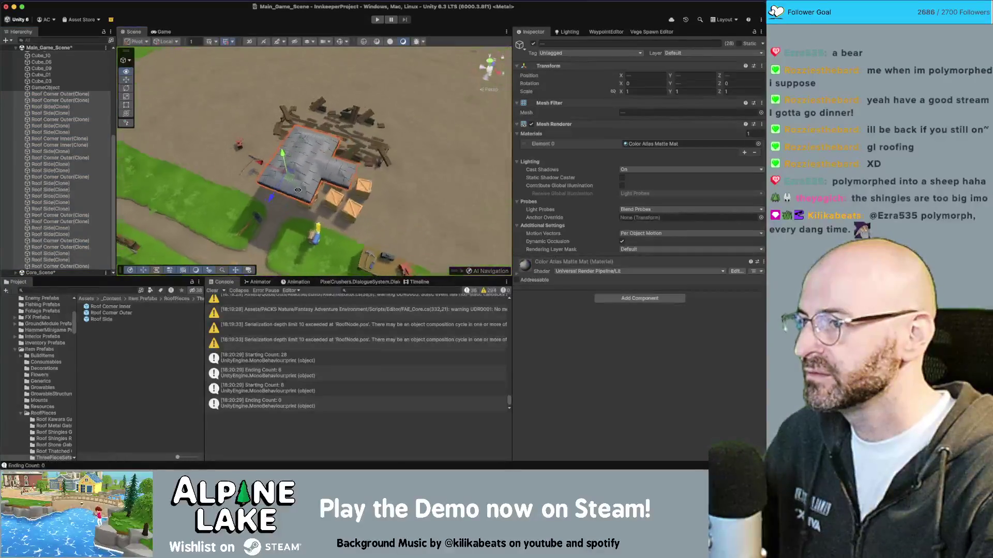
pyautogui.scroll(-2, 310, 155)
pyautogui.moveTo(300, 106)
pyautogui.mouseDown()
pyautogui.moveTo(390, 151)
pyautogui.moveTo(254, 153)
pyautogui.moveTo(274, 165)
pyautogui.moveTo(289, 145)
pyautogui.moveTo(318, 189)
pyautogui.moveTo(362, 167)
pyautogui.mouseUp()
pyautogui.moveTo(300, 171); pyautogui.dragTo(343, 44)
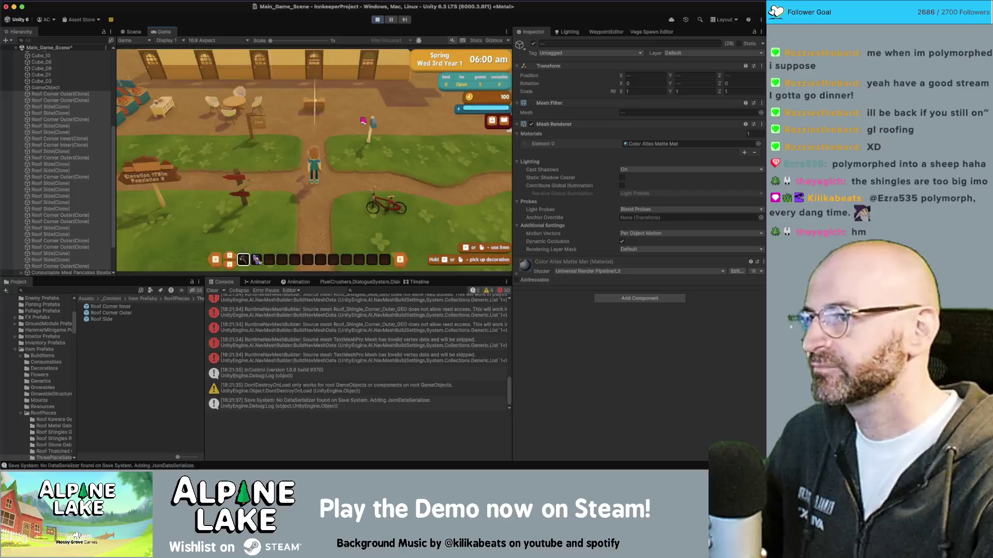
# - Walk the character around the roofed inn with W, S, D and A, then switch toward Maya
pyautogui.press('w')
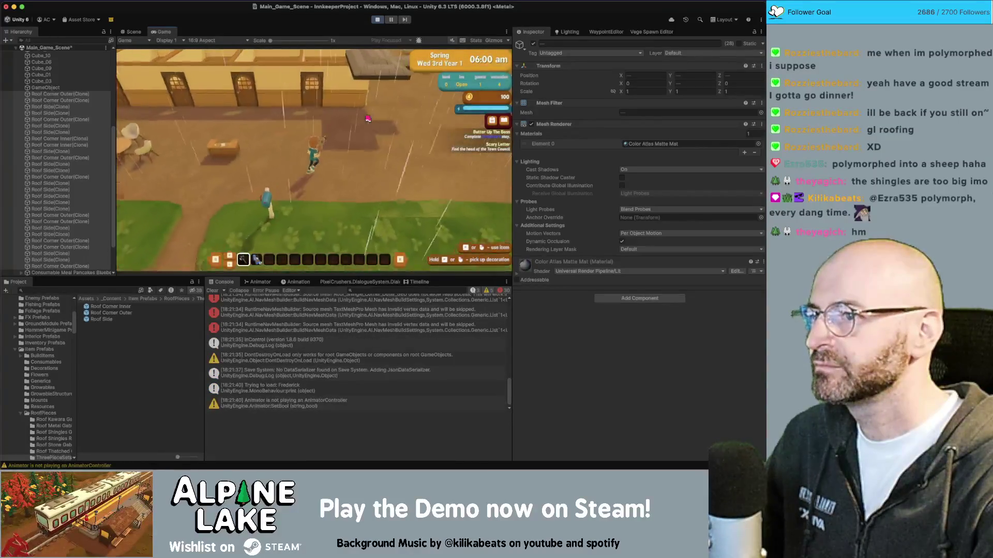
pyautogui.press('s')
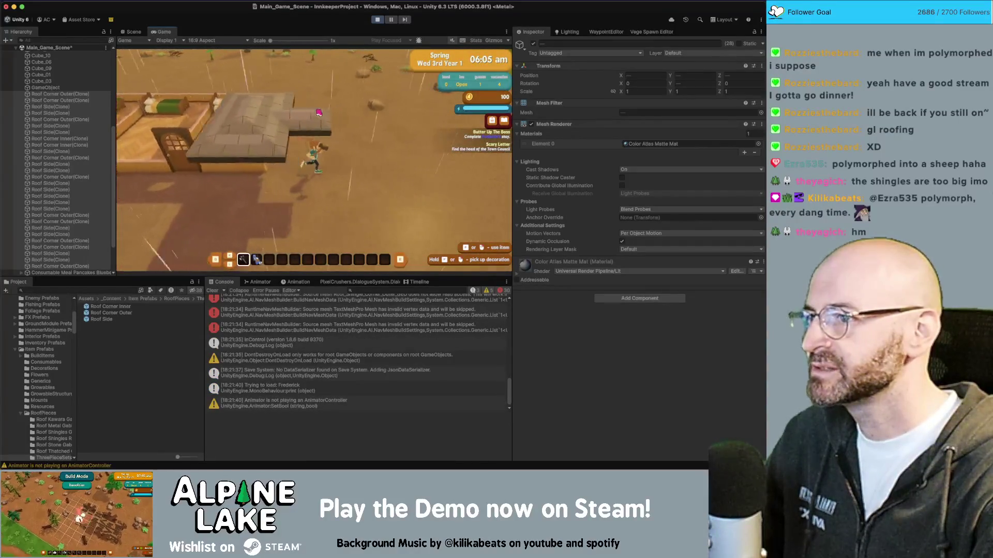
pyautogui.press('w')
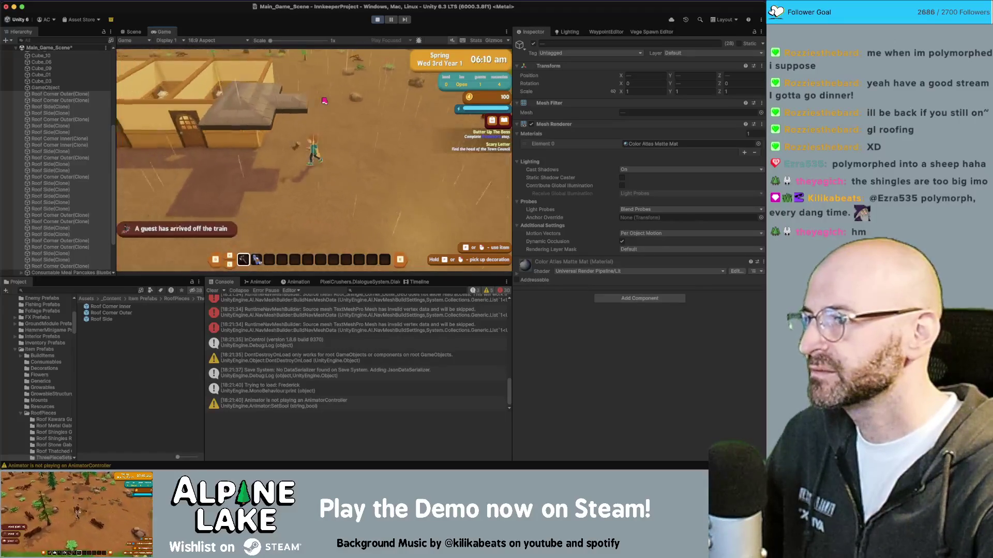
pyautogui.press('s')
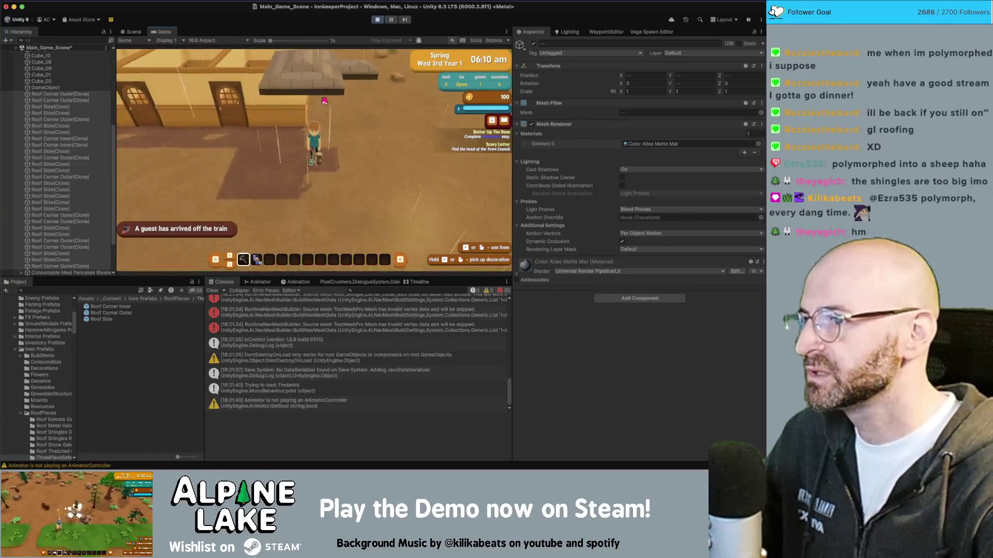
pyautogui.press('w')
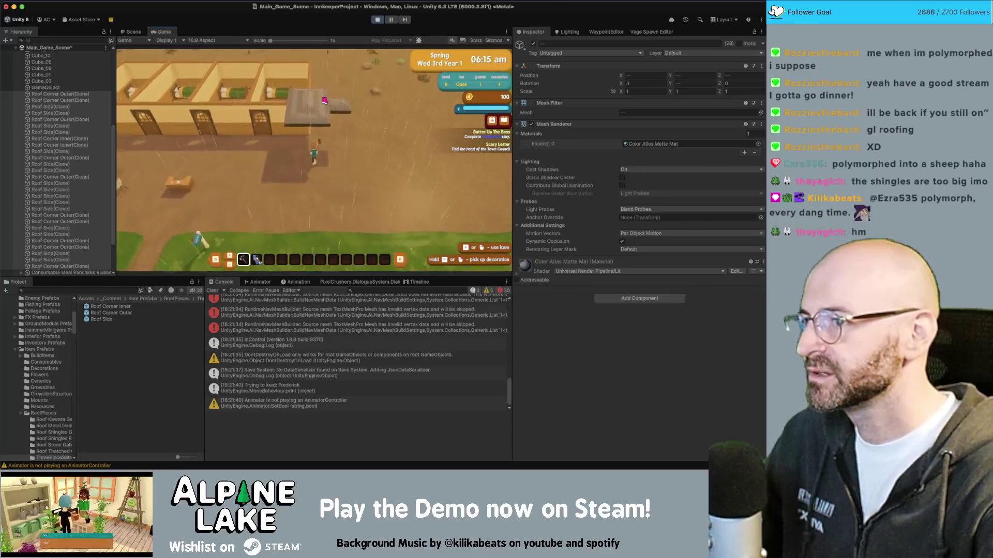
pyautogui.press('d')
pyautogui.press('d')
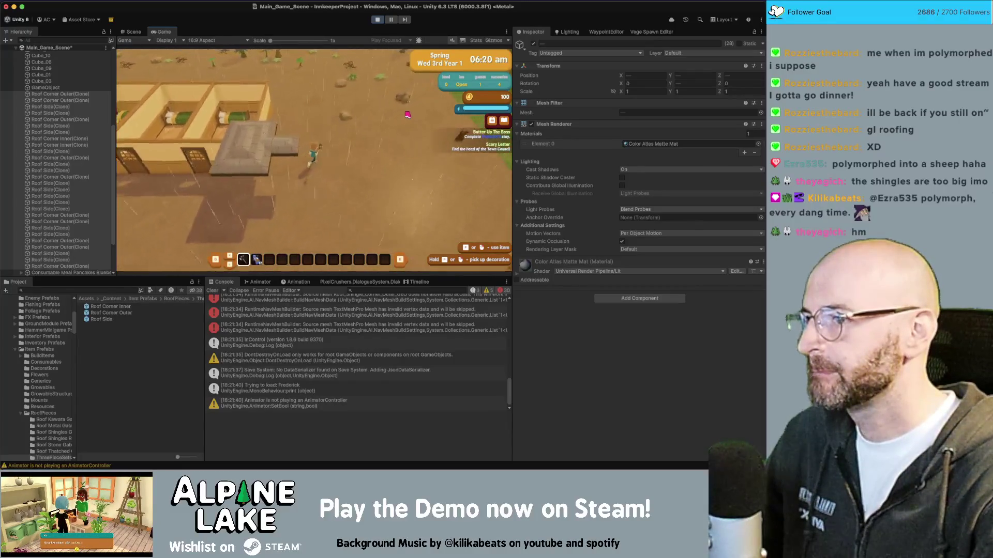
pyautogui.press('a')
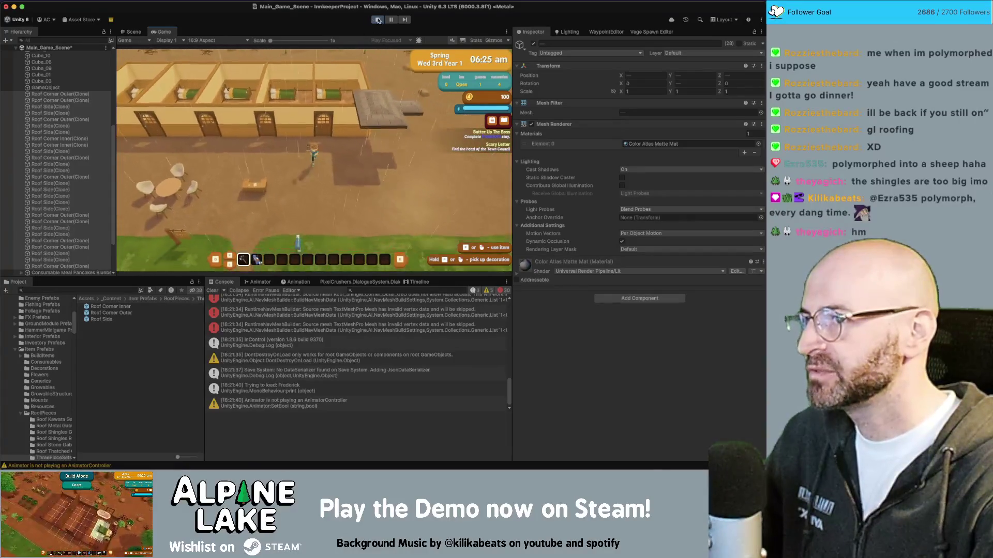
pyautogui.press('super+Tab')
pyautogui.press('super+Tab')
pyautogui.press('super+Tab')
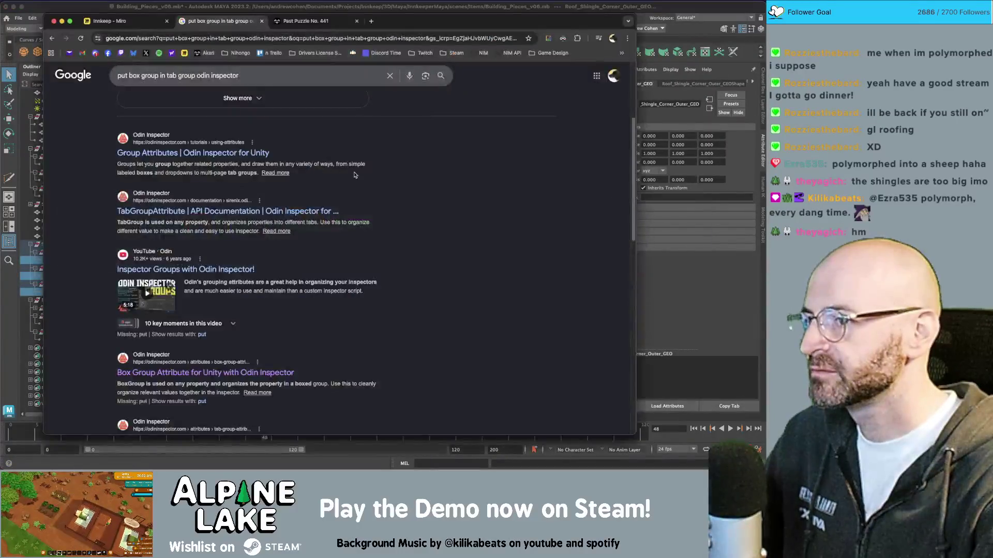
pyautogui.press('super+Tab')
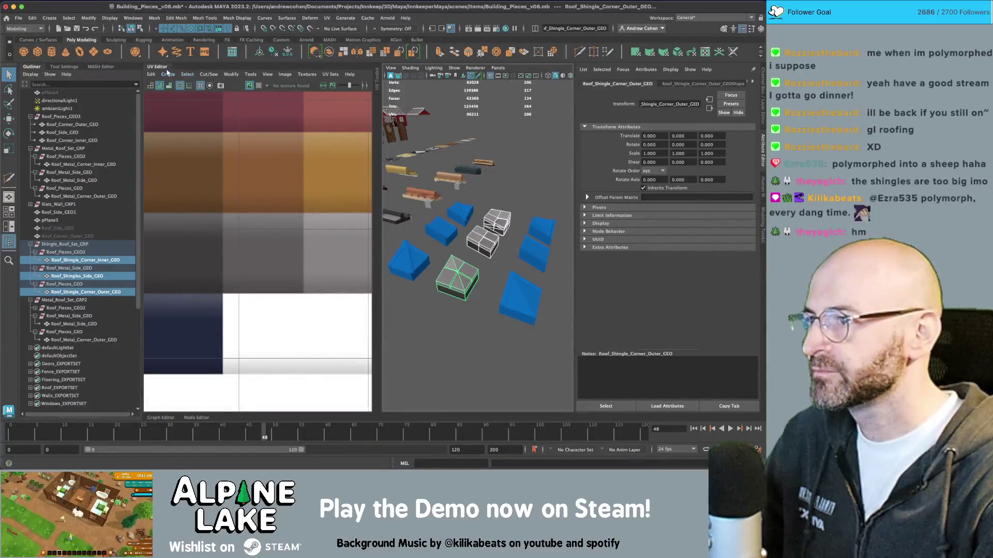
# - Close the UV panel and stretch the shingle corner piece taller with the scale tool
pyautogui.click(166, 69)
pyautogui.press('f')
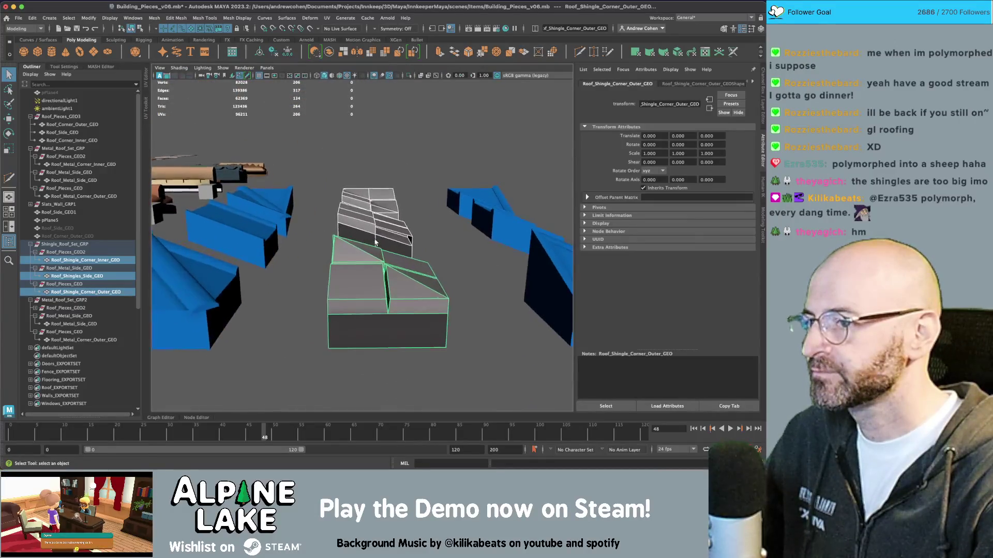
pyautogui.press('r')
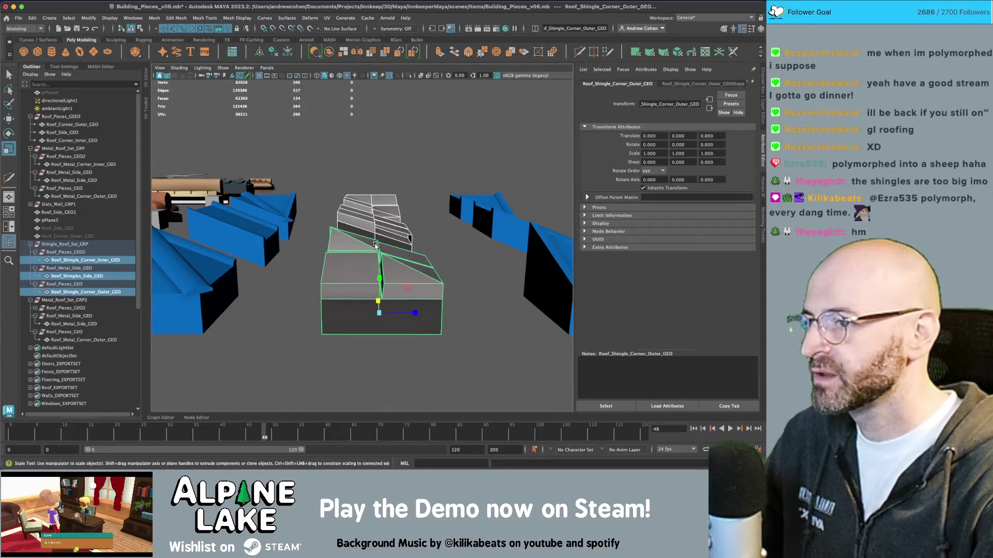
pyautogui.keyDown('alt'); pyautogui.moveTo(376, 263); pyautogui.dragTo(348, 250); pyautogui.keyUp('alt')
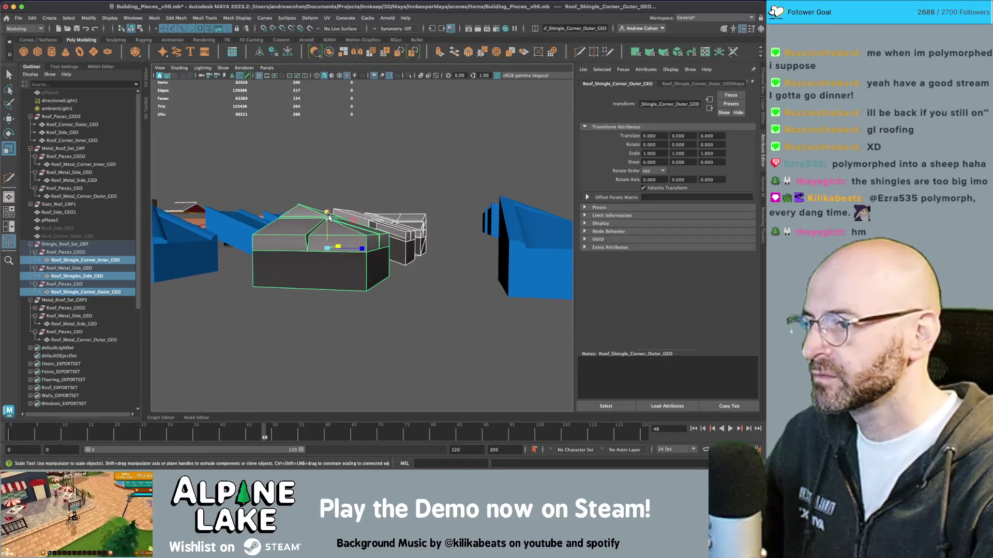
pyautogui.moveTo(327, 209); pyautogui.dragTo(331, 200)
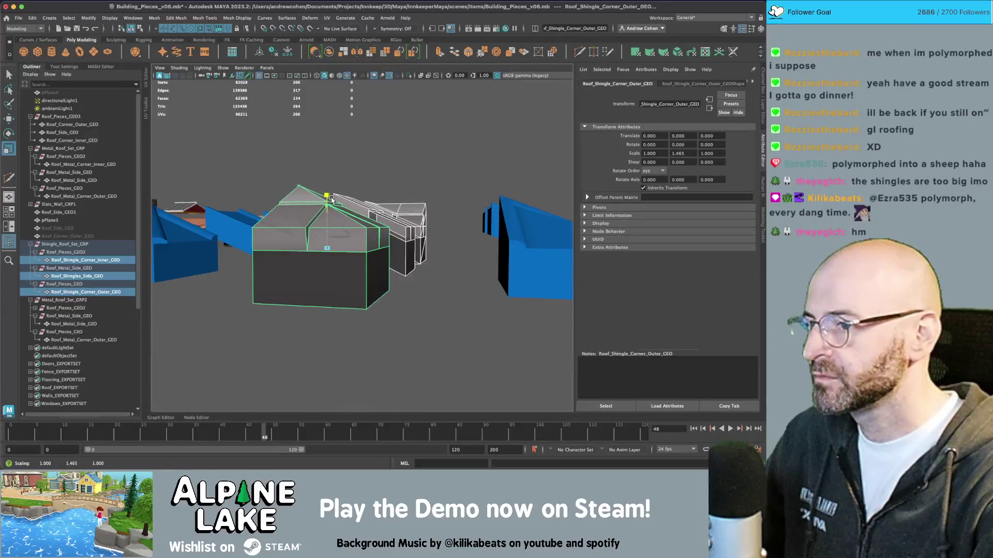
pyautogui.press('w')
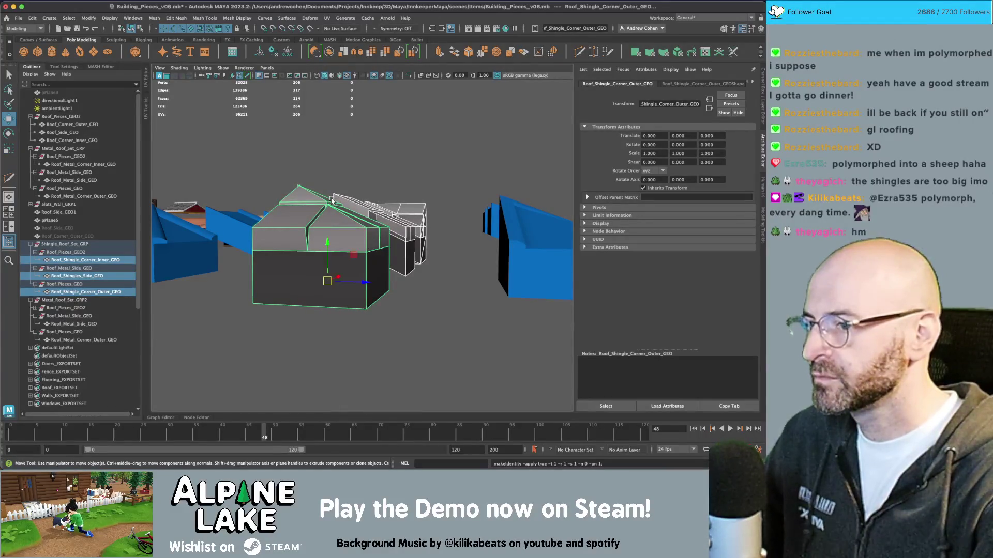
pyautogui.moveTo(331, 213); pyautogui.dragTo(334, 216)
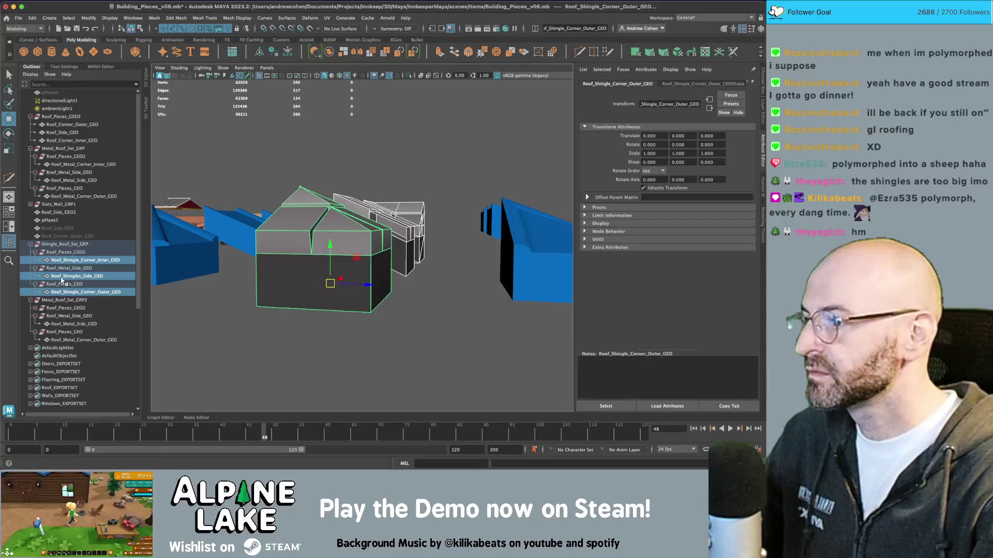
# - Set pPlane5's Translate Y to 0 and slide it along X to 408.171
pyautogui.click(59, 220)
pyautogui.moveTo(418, 226)
pyautogui.mouseDown()
pyautogui.moveTo(461, 251)
pyautogui.moveTo(297, 203)
pyautogui.moveTo(349, 235)
pyautogui.moveTo(372, 211)
pyautogui.moveTo(393, 223)
pyautogui.moveTo(361, 228)
pyautogui.moveTo(404, 217)
pyautogui.moveTo(377, 233)
pyautogui.moveTo(486, 226)
pyautogui.moveTo(460, 230)
pyautogui.moveTo(497, 242)
pyautogui.mouseUp()
pyautogui.scroll(-5, 461, 251)
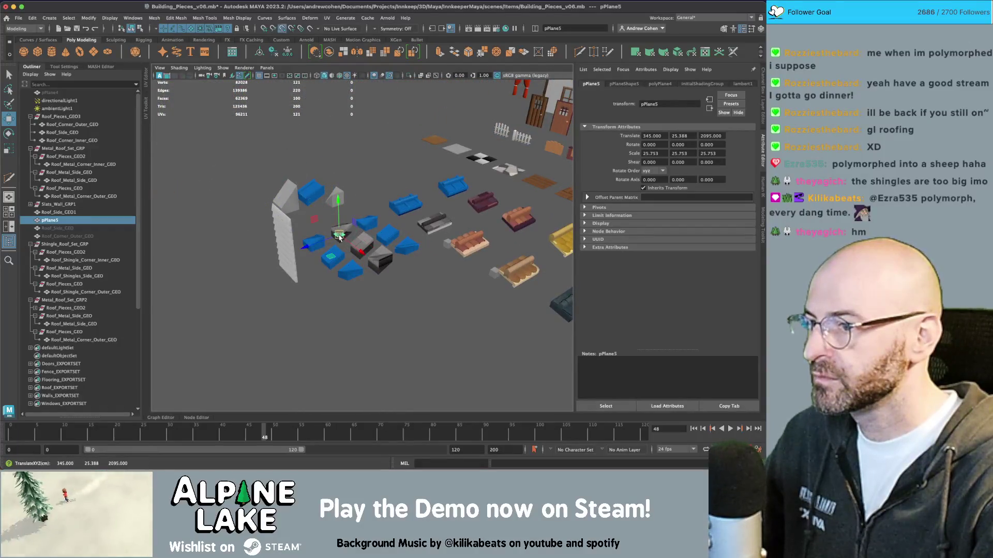
pyautogui.press('f')
pyautogui.scroll(-4, 357, 222)
pyautogui.press('Return')
pyautogui.moveTo(331, 244); pyautogui.dragTo(233, 236)
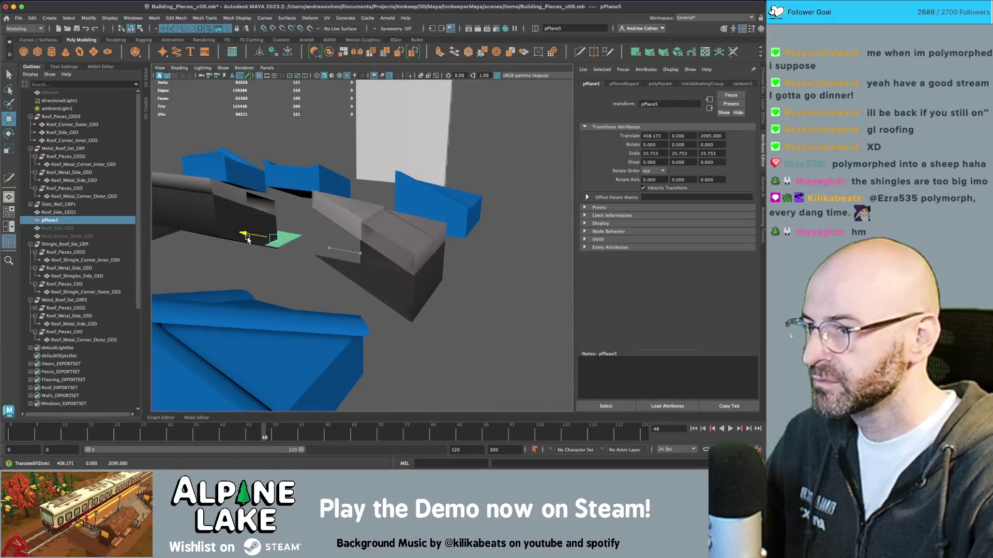
# - Try lifting pPlane5 toward the roof pieces, then undo the move
pyautogui.press('f')
pyautogui.moveTo(331, 227)
pyautogui.keyDown('alt'); pyautogui.mouseDown()
pyautogui.moveTo(405, 215)
pyautogui.moveTo(372, 227)
pyautogui.moveTo(372, 238)
pyautogui.mouseUp(); pyautogui.keyUp('alt')
pyautogui.press('q')
pyautogui.click(378, 212)
pyautogui.click(372, 242)
pyautogui.press('w')
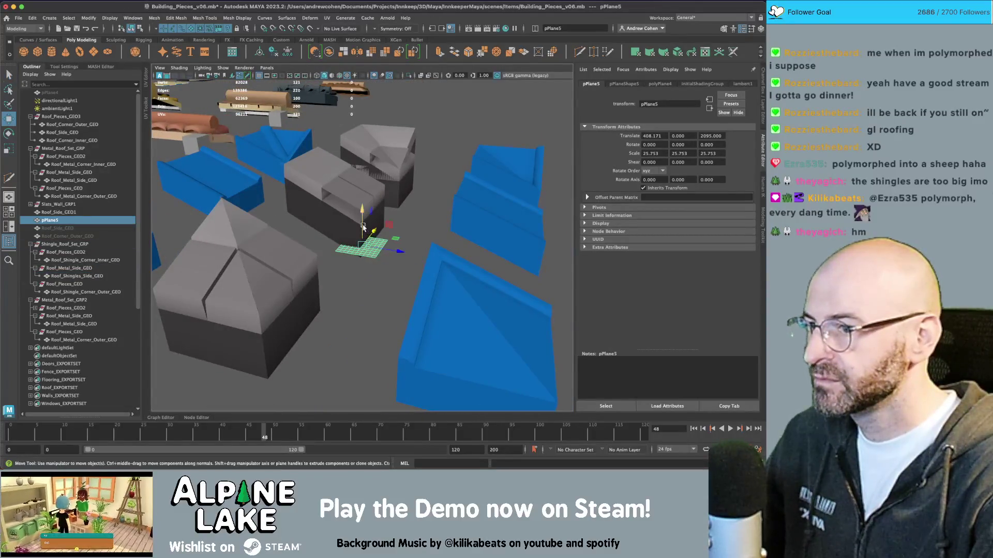
pyautogui.moveTo(389, 229); pyautogui.dragTo(317, 183)
pyautogui.hotkey('ctrl', 'z')
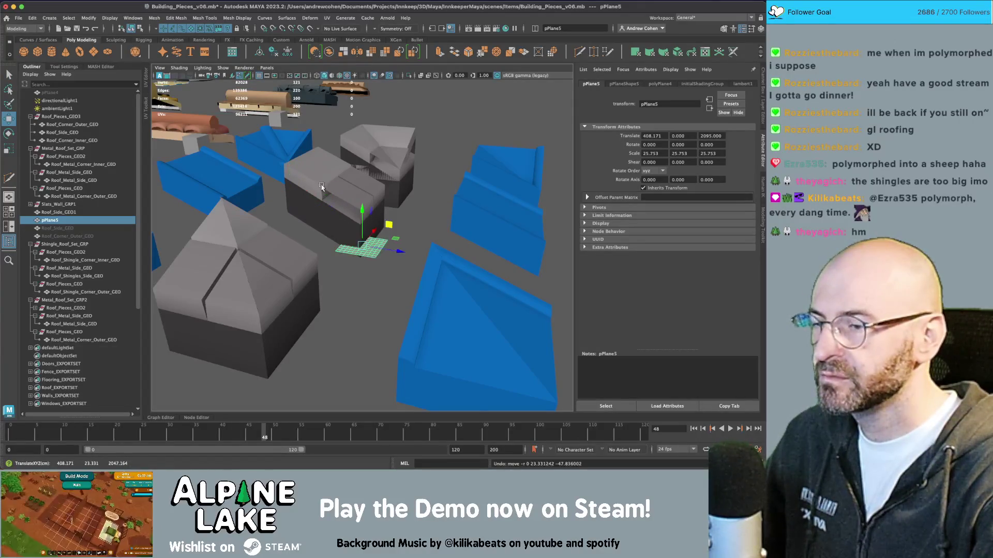
# - Select the outer, side and inner shingle pieces and set their Scale Y to 1.3
pyautogui.press('q')
pyautogui.click(227, 235)
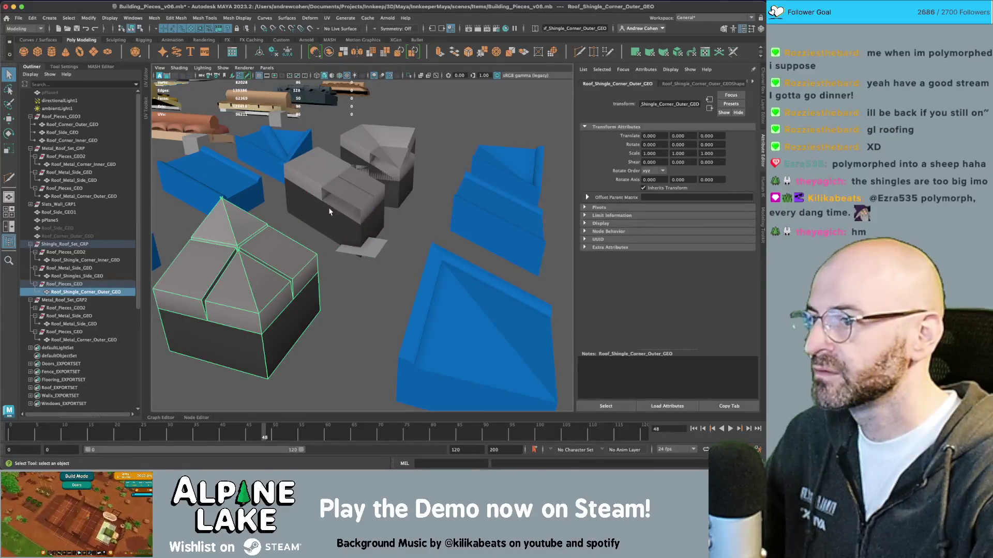
pyautogui.keyDown('shift'); pyautogui.click(329, 211); pyautogui.keyUp('shift')
pyautogui.keyDown('shift'); pyautogui.click(385, 155); pyautogui.keyUp('shift')
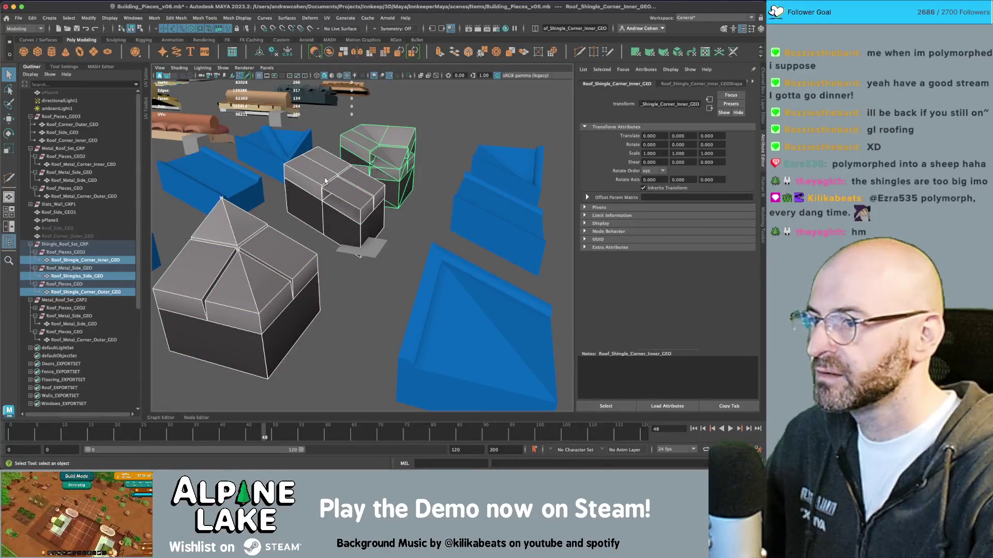
pyautogui.hotkey('ctrl', 'z')
pyautogui.hotkey('ctrl', 'z')
pyautogui.hotkey('ctrl', 'z')
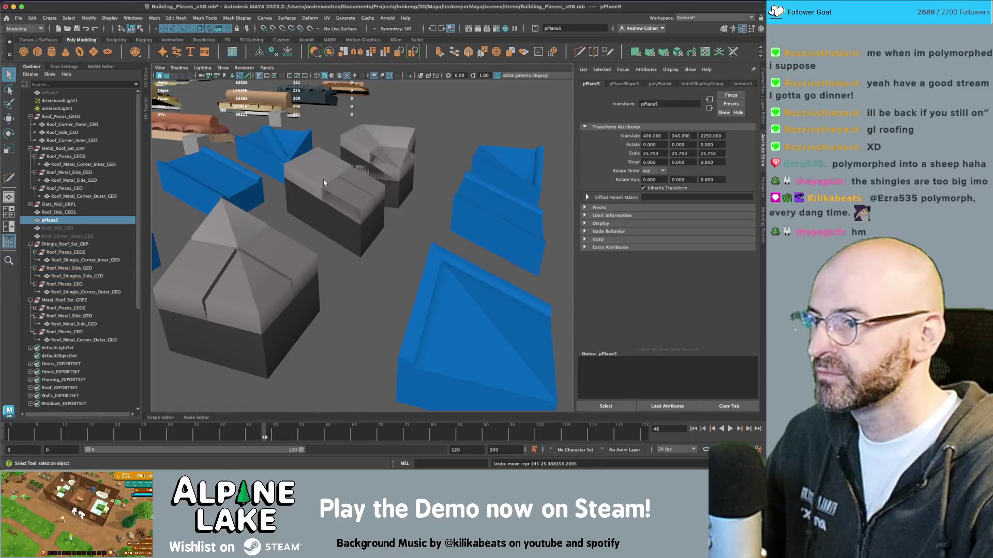
pyautogui.hotkey('ctrl', 'z')
pyautogui.hotkey('ctrl', 'z')
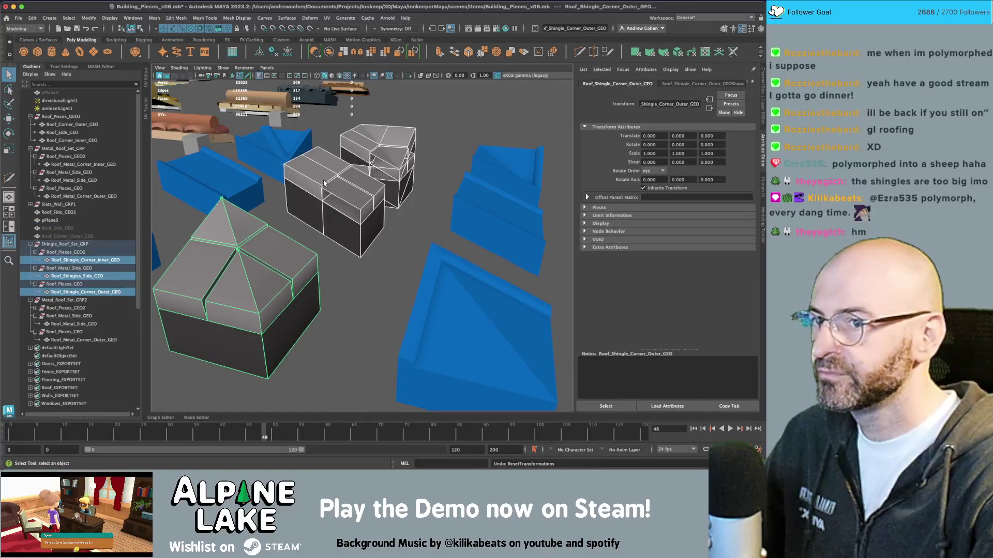
pyautogui.hotkey('ctrl', 'z')
pyautogui.write('1.3')
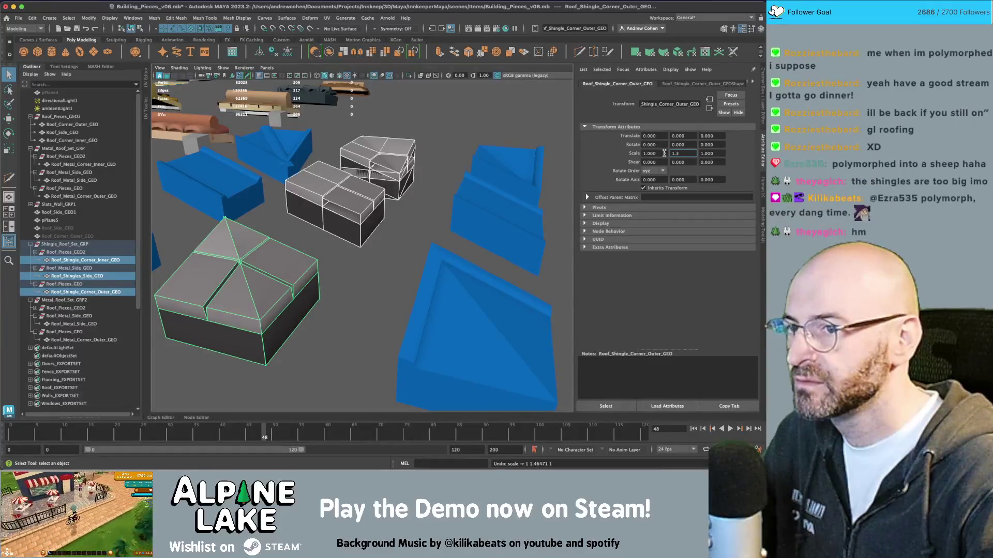
pyautogui.press('Return')
# - Give the inner corner and side shingle pieces a Scale Y of 1.5
pyautogui.moveTo(316, 186); pyautogui.dragTo(326, 191)
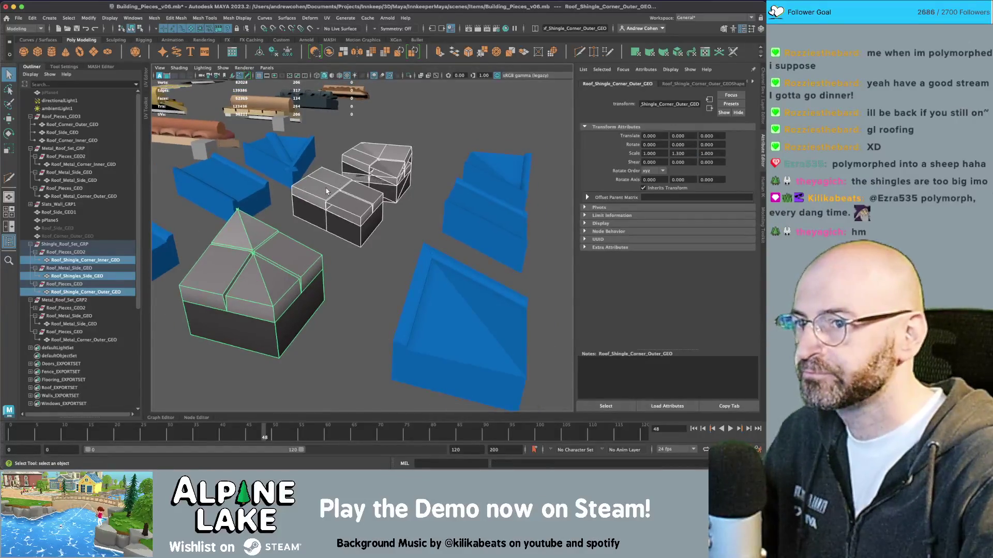
pyautogui.click(345, 190)
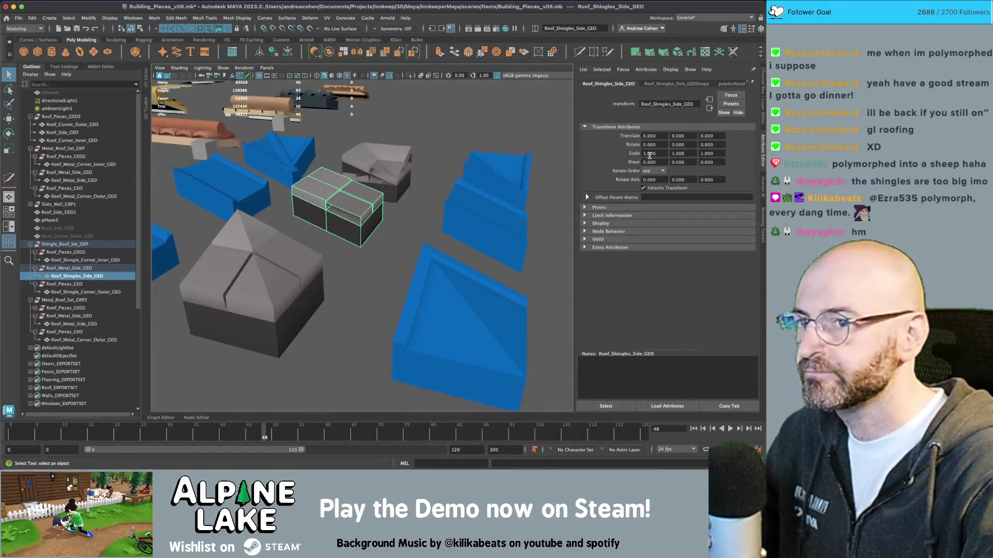
pyautogui.click(764, 114)
pyautogui.click(380, 160)
pyautogui.press('w')
pyautogui.moveTo(380, 160); pyautogui.dragTo(376, 202)
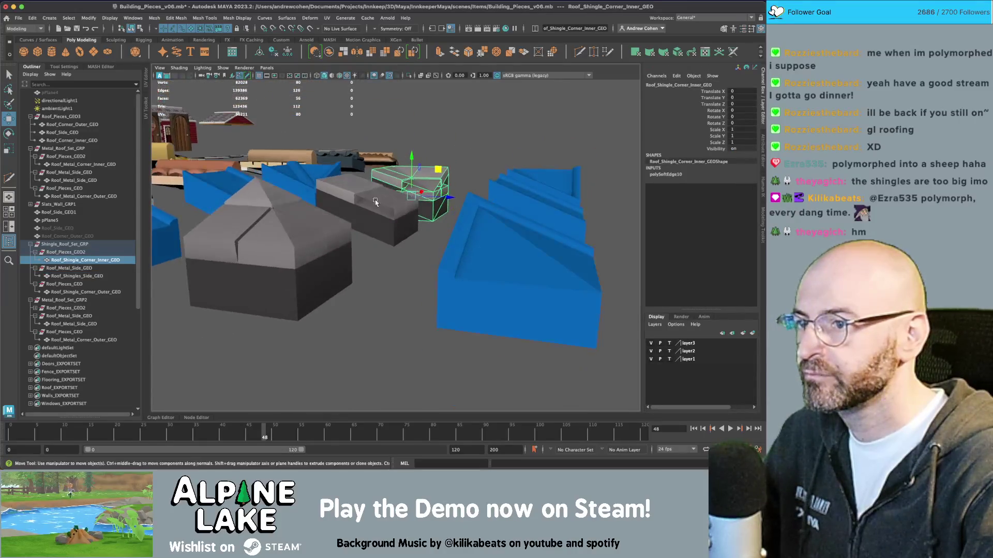
pyautogui.keyDown('shift'); pyautogui.click(376, 201); pyautogui.keyUp('shift')
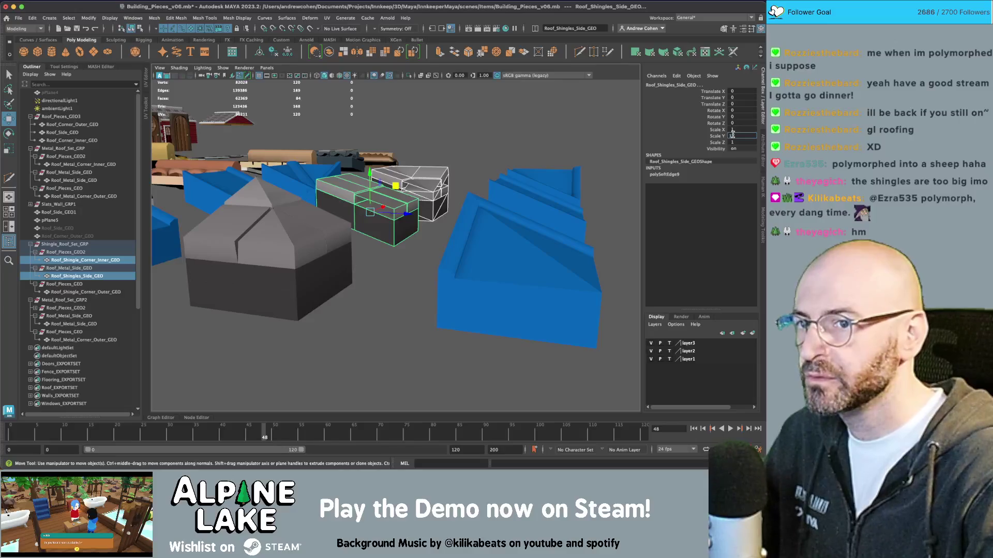
pyautogui.write('1.5')
pyautogui.press('Return')
# - Freeze the scaling into the geometry of all three shingle pieces
pyautogui.moveTo(375, 201); pyautogui.dragTo(393, 186)
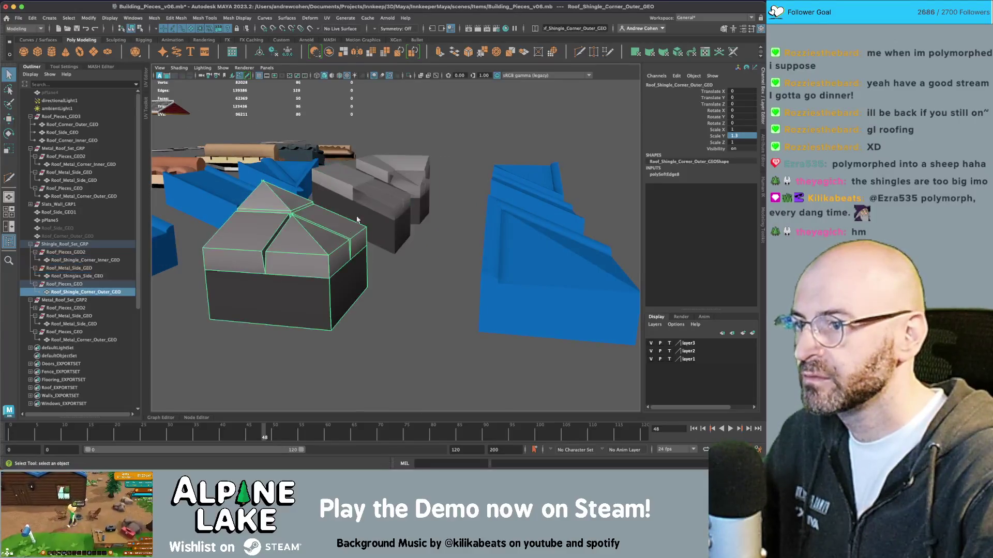
pyautogui.keyDown('shift'); pyautogui.click(400, 178); pyautogui.keyUp('shift')
pyautogui.hotkey('ctrl', 'shift', 'f')
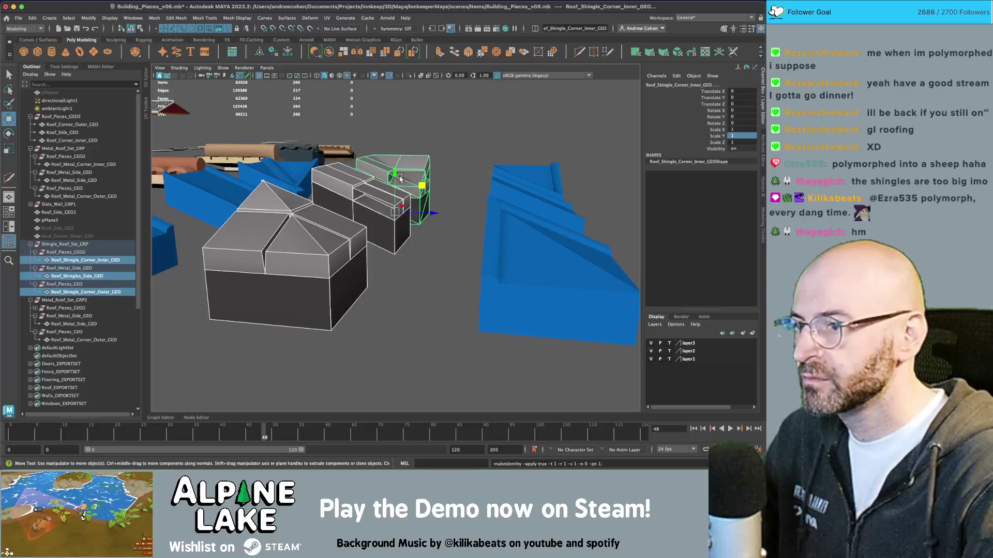
pyautogui.click(73, 245)
# - Export the selected shingle set over roofpieces_3_shingle.fbx via Send To Unity, then switch to Unity
pyautogui.click(18, 18)
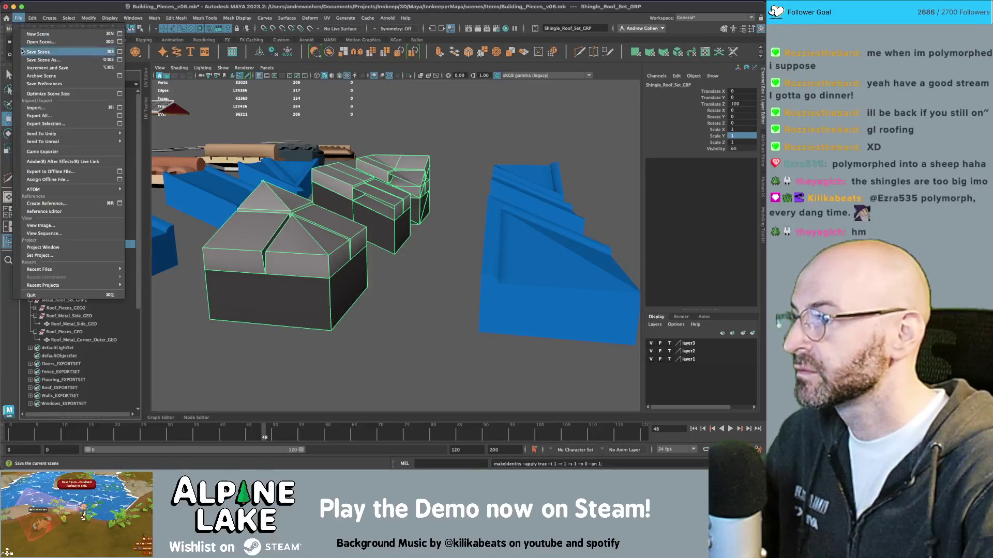
pyautogui.moveTo(67, 133)
pyautogui.click(164, 135)
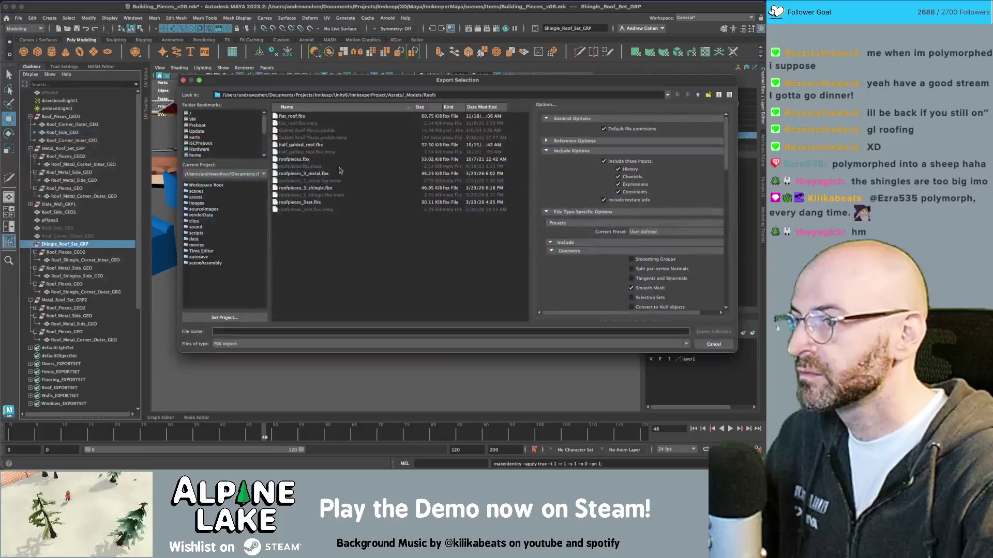
pyautogui.click(321, 189)
pyautogui.press('Return')
pyautogui.press('Return')
pyautogui.press('super+Tab')
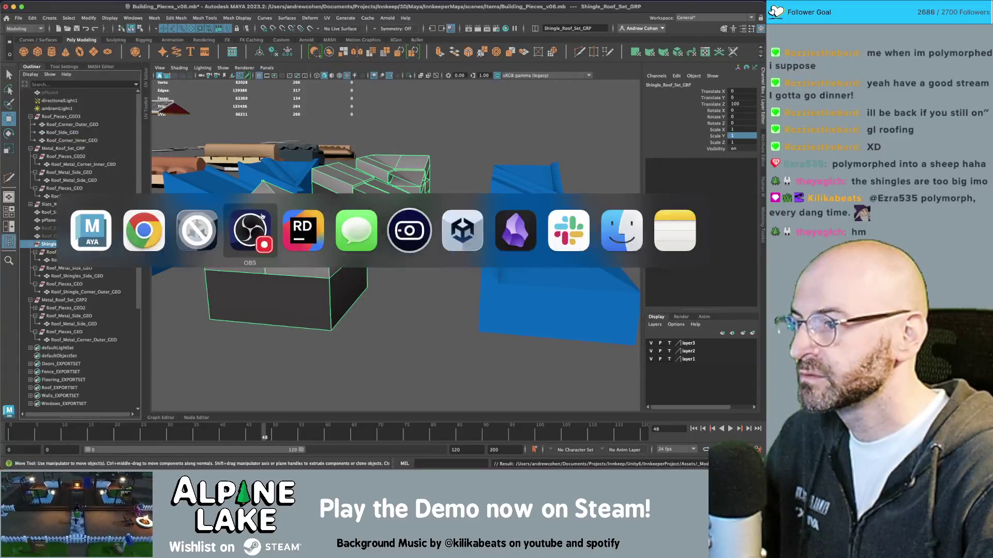
pyautogui.press('super+Tab')
pyautogui.press('super+Tab')
pyautogui.press('super+Tab')
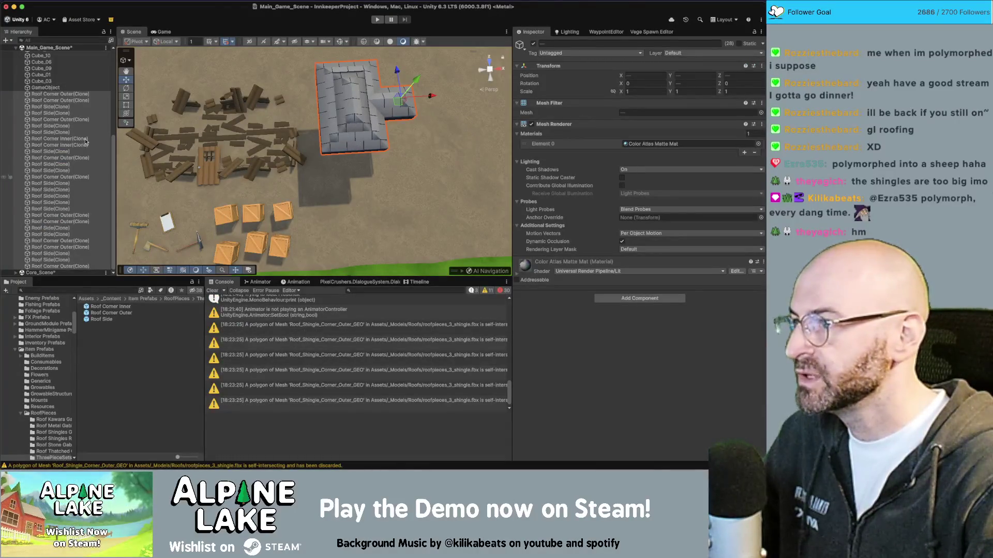
# - Clear the test roof pieces from the roof controller, then frame and orbit a generated Roof Side piece
pyautogui.click(75, 89)
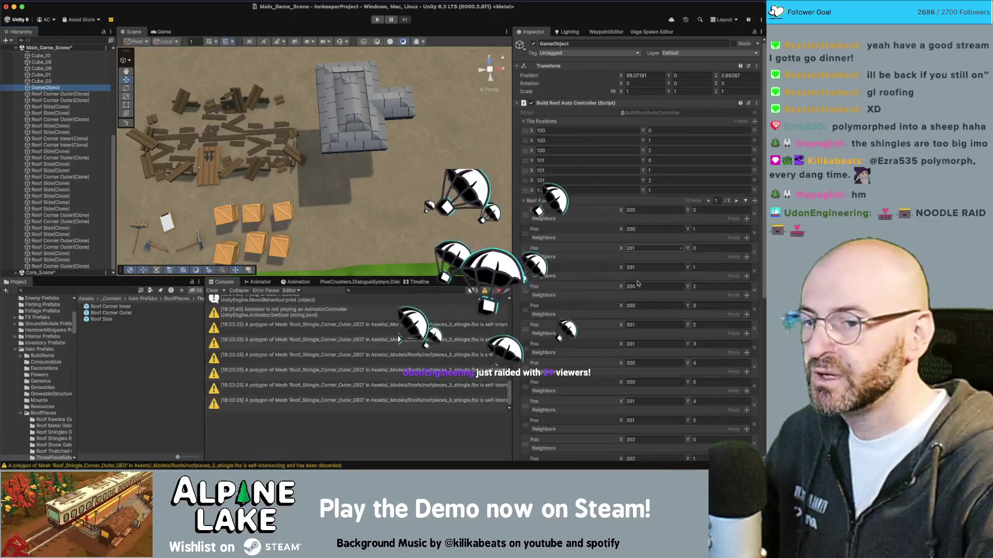
pyautogui.scroll(-10, 638, 289)
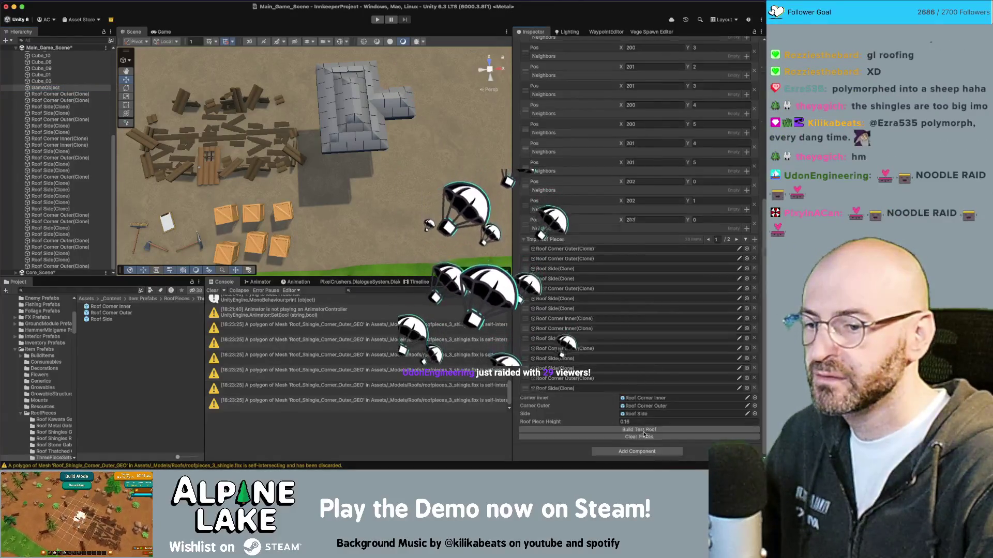
pyautogui.click(644, 435)
pyautogui.scroll(15, 630, 249)
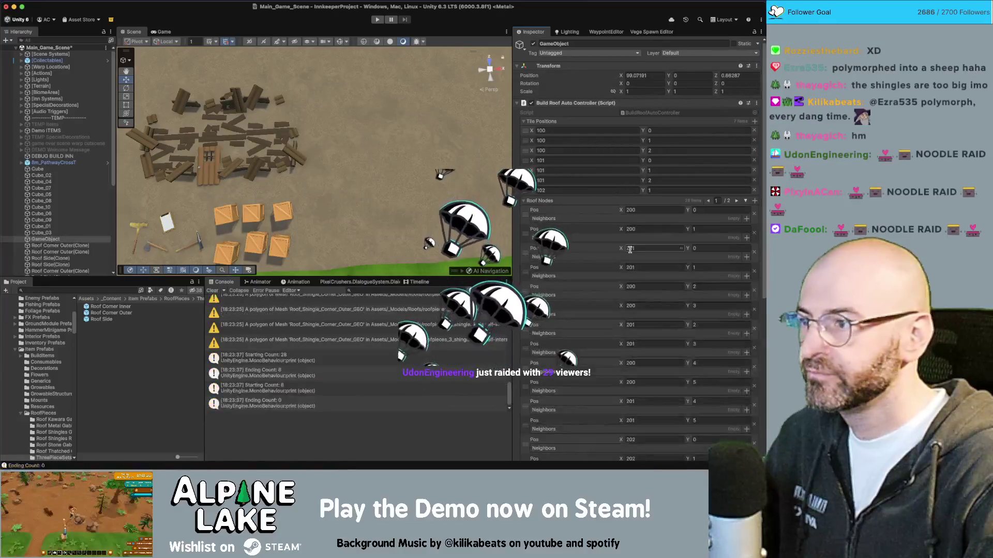
pyautogui.click(289, 176)
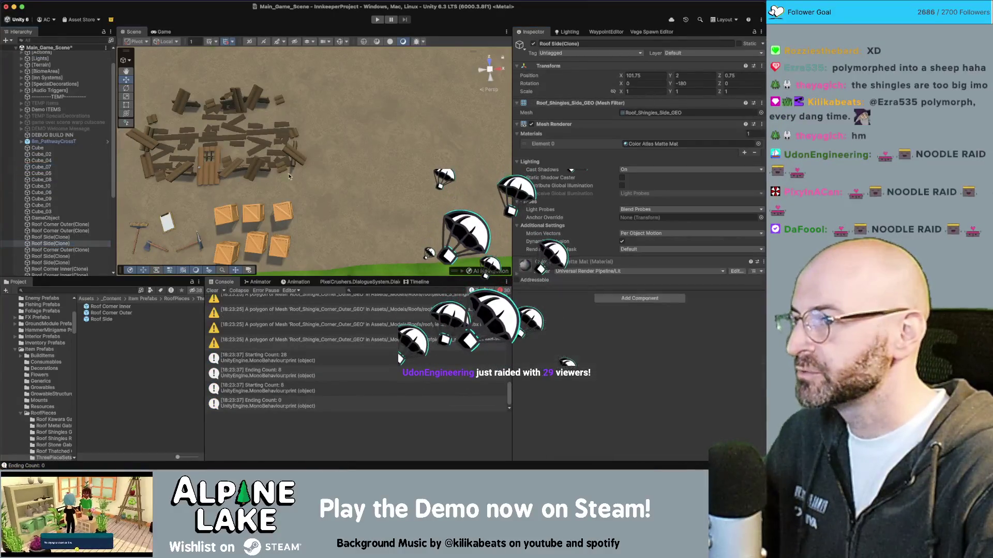
pyautogui.press('f')
pyautogui.moveTo(289, 176); pyautogui.dragTo(321, 64)
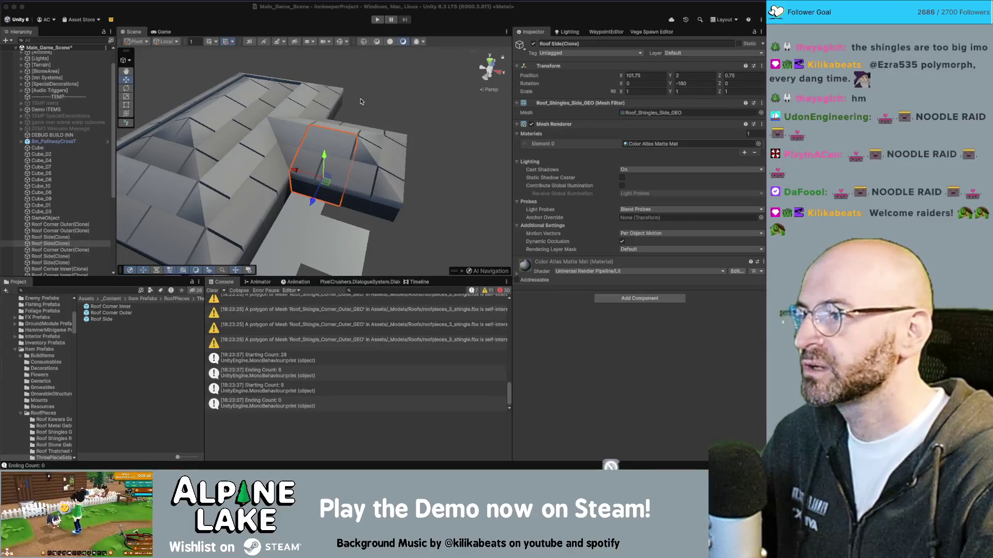
# - Orbit the view and bring up the roof controller object's settings
pyautogui.moveTo(346, 104); pyautogui.dragTo(202, 172)
pyautogui.click(46, 218)
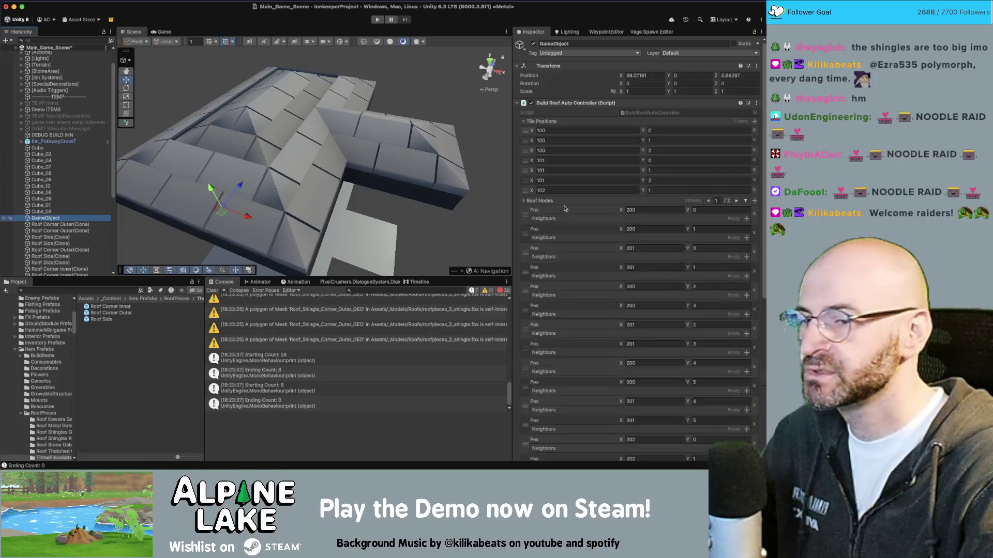
pyautogui.scroll(-10, 615, 218)
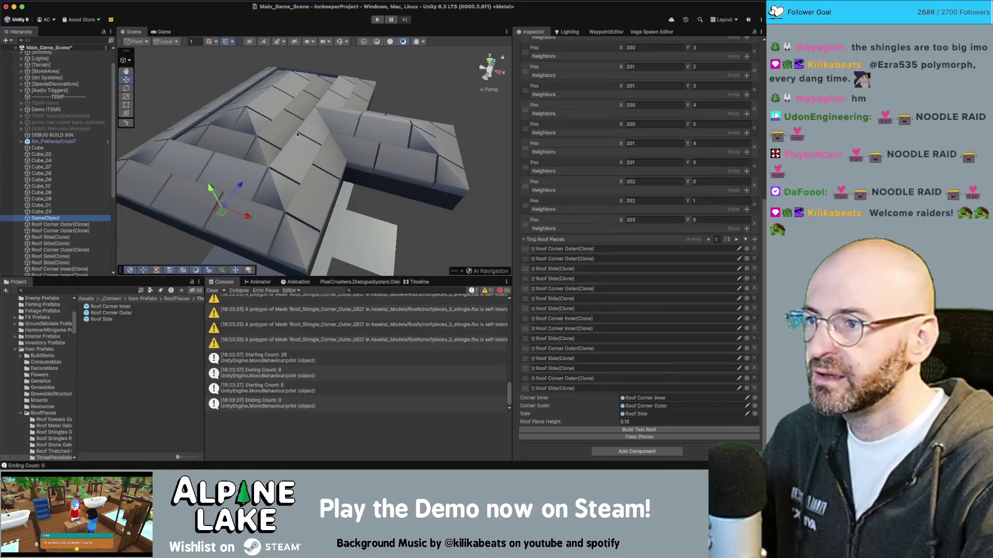
# - Raise the outer roof corner piece and edit its Y position value to about 2.216
pyautogui.click(263, 137)
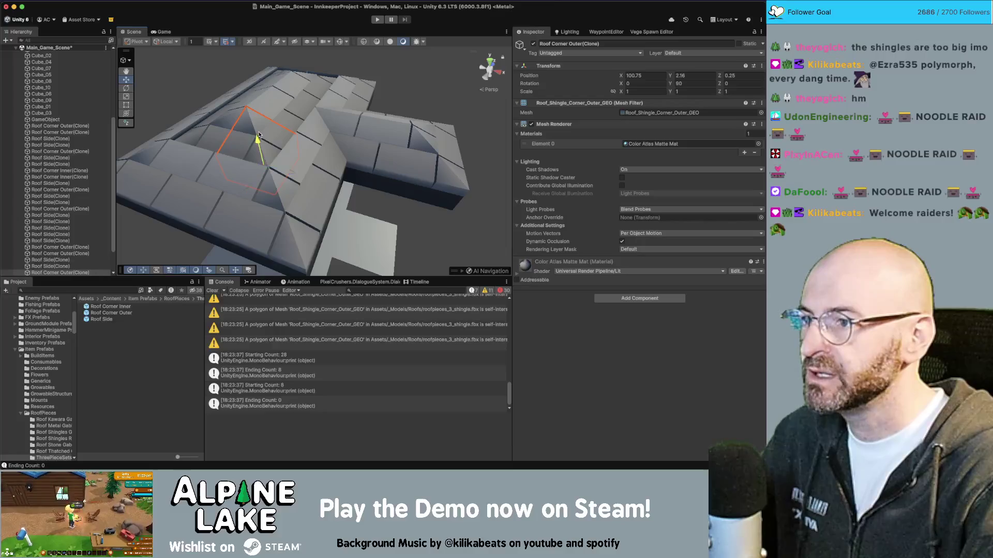
pyautogui.moveTo(259, 137)
pyautogui.mouseDown()
pyautogui.moveTo(292, 84)
pyautogui.moveTo(324, 193)
pyautogui.moveTo(316, 185)
pyautogui.moveTo(393, 201)
pyautogui.mouseUp()
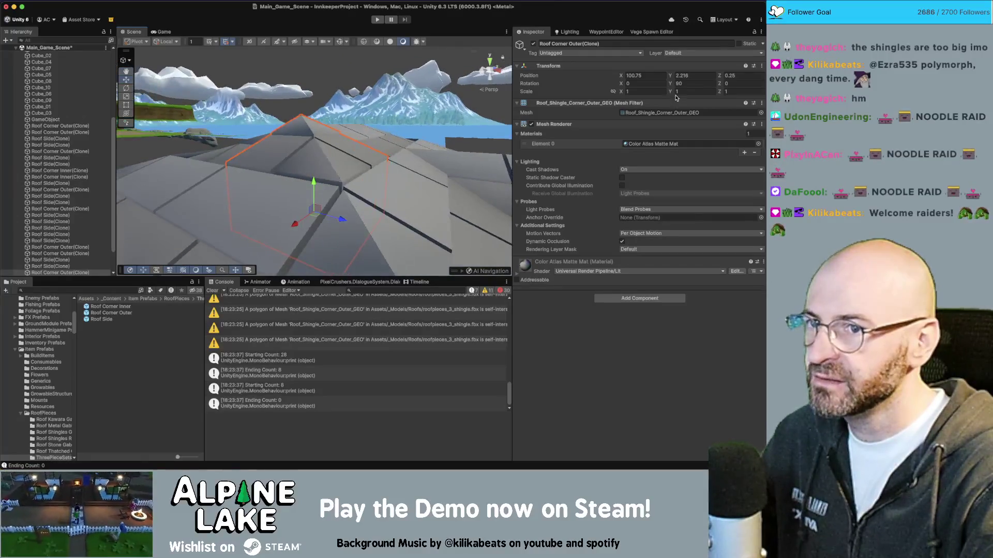
pyautogui.click(683, 76)
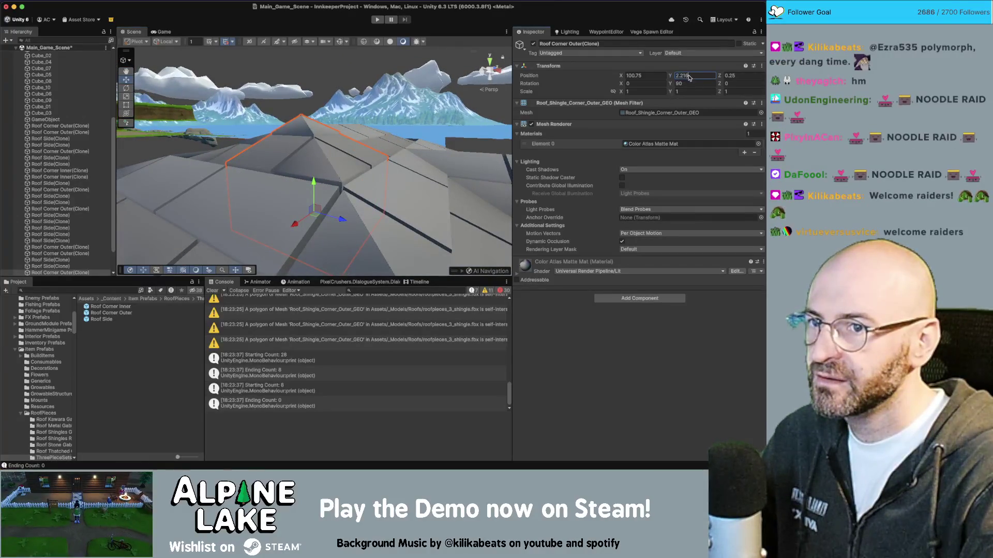
pyautogui.doubleClick(692, 76)
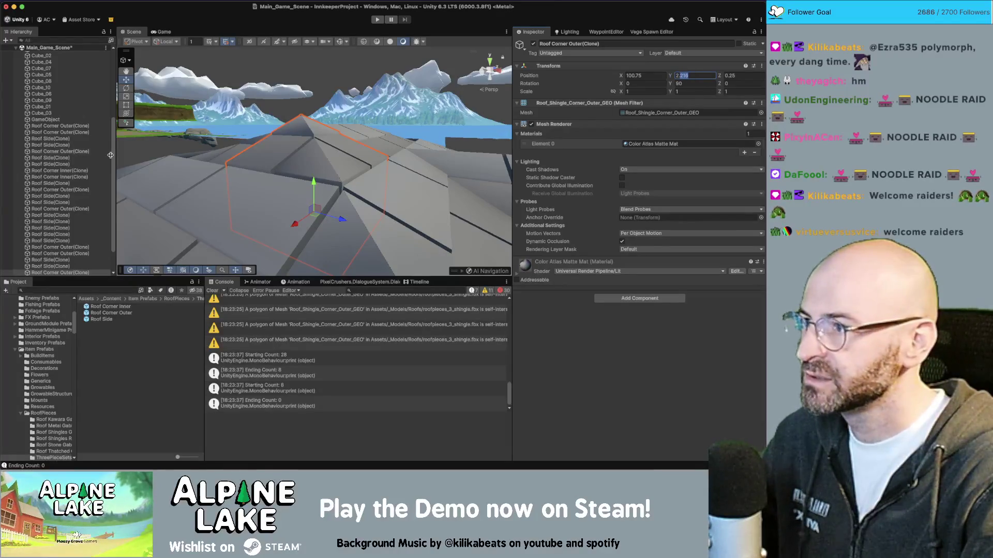
pyautogui.click(45, 120)
# - Clear the roof pieces and rebuild the test roof with Roof Piece Height 0.216
pyautogui.scroll(-10, 672, 393)
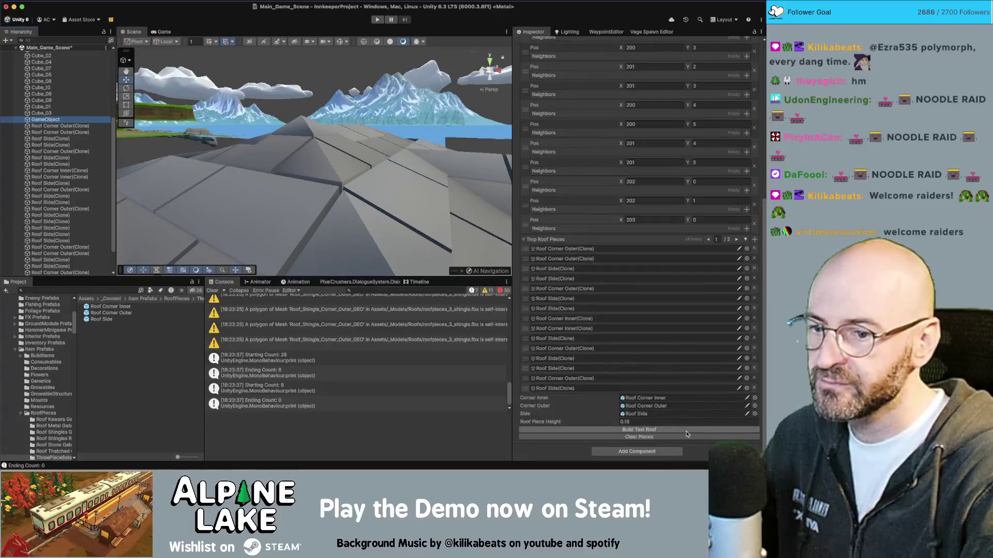
pyautogui.click(685, 438)
pyautogui.click(672, 243)
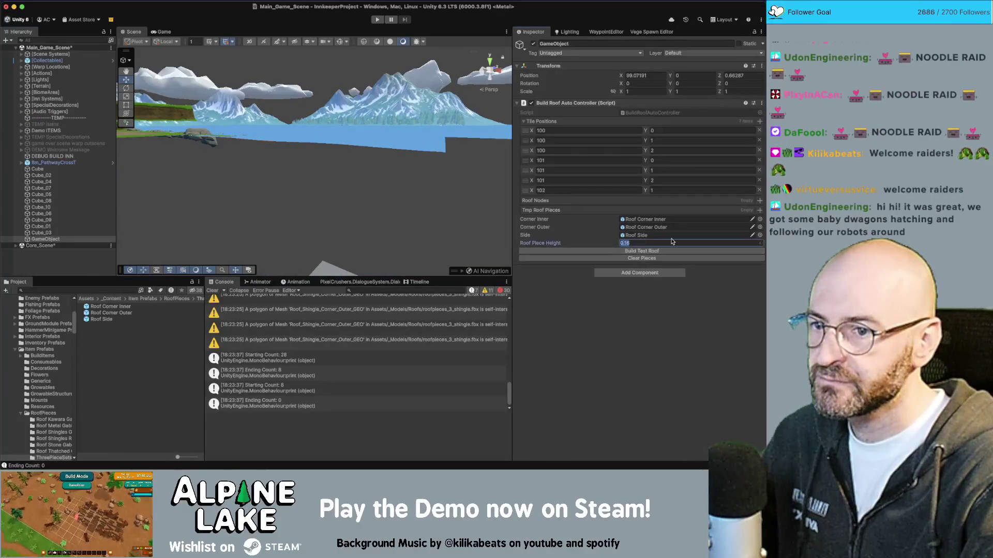
pyautogui.write('2')
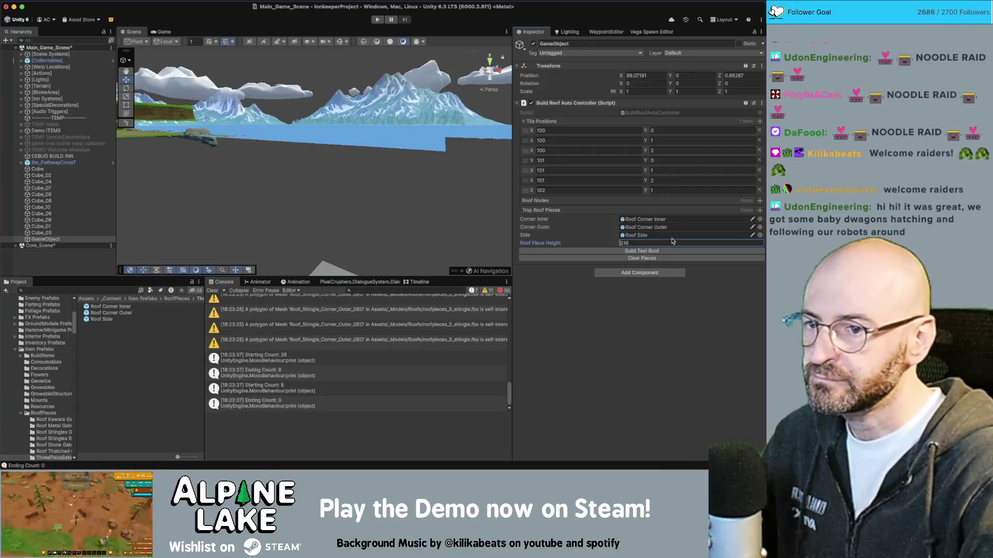
pyautogui.press('Home')
pyautogui.write('0.')
pyautogui.click(665, 250)
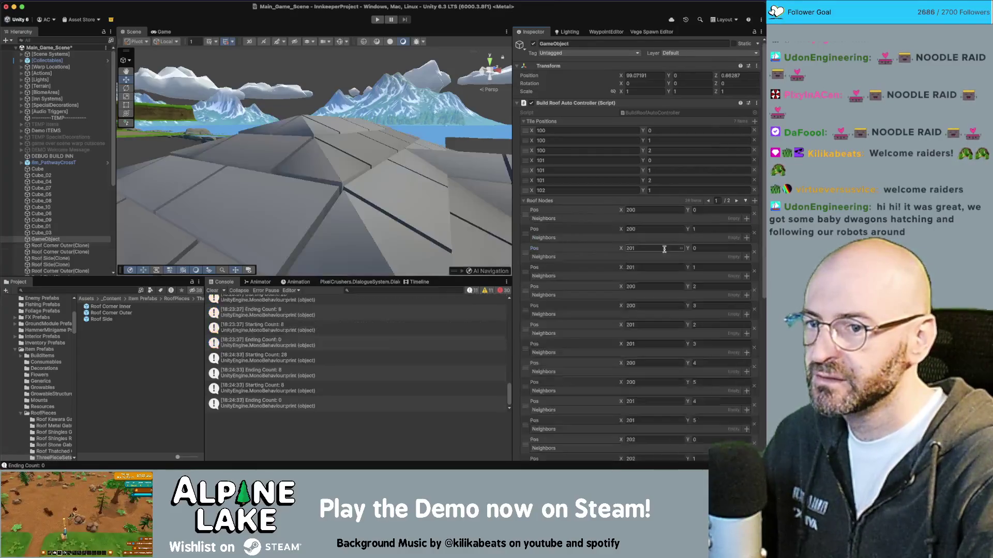
# - Move the rebuilt roof onto the green terrain beside the wooden planks
pyautogui.scroll(-2, 276, 132)
pyautogui.scroll(-5, 276, 133)
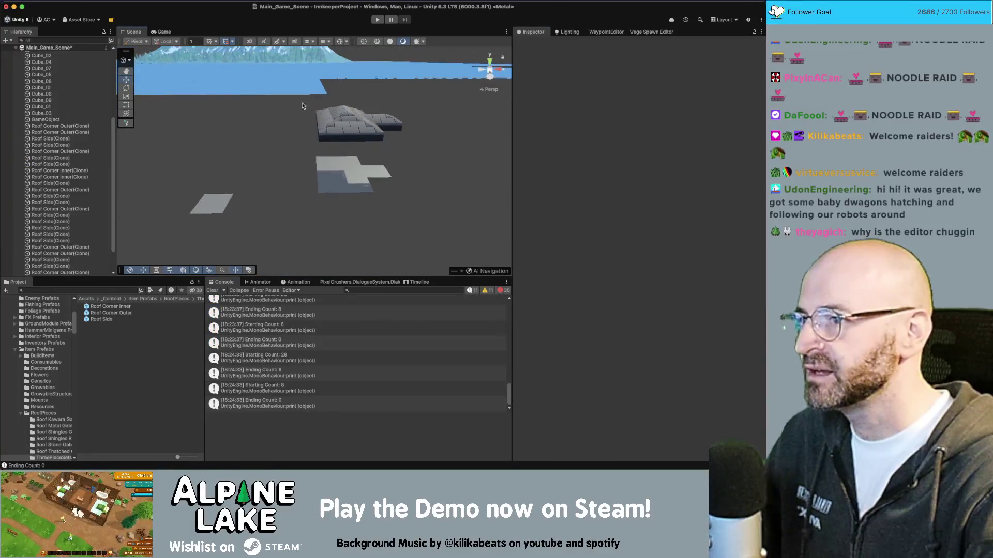
pyautogui.click(385, 131)
pyautogui.press('f')
pyautogui.scroll(-5, 301, 156)
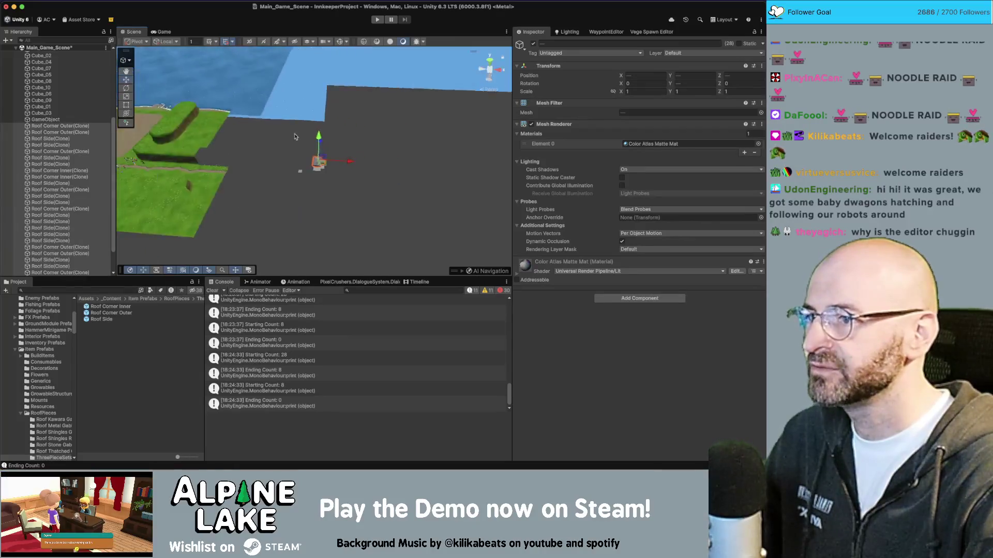
pyautogui.moveTo(314, 162); pyautogui.dragTo(159, 149)
pyautogui.press('f')
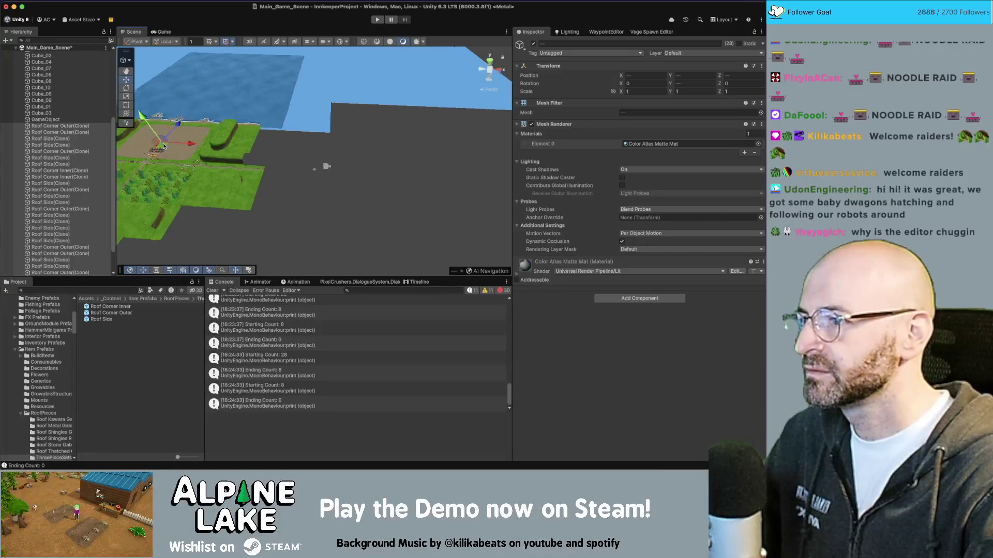
pyautogui.scroll(-3, 292, 157)
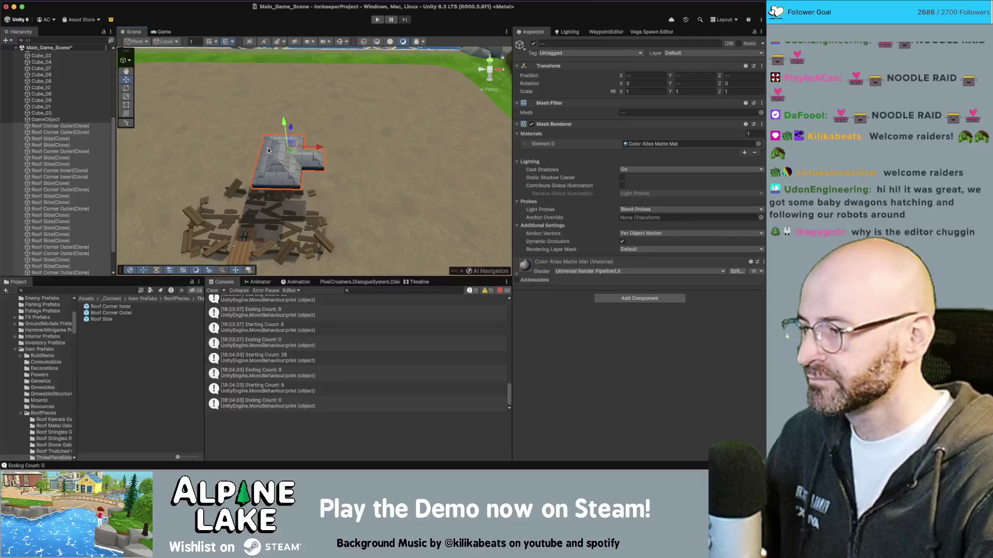
# - Select the whole run of generated roof pieces in the Hierarchy, then the roof controller
pyautogui.click(66, 127)
pyautogui.scroll(-3, 66, 155)
pyautogui.keyDown('shift'); pyautogui.click(102, 250); pyautogui.keyUp('shift')
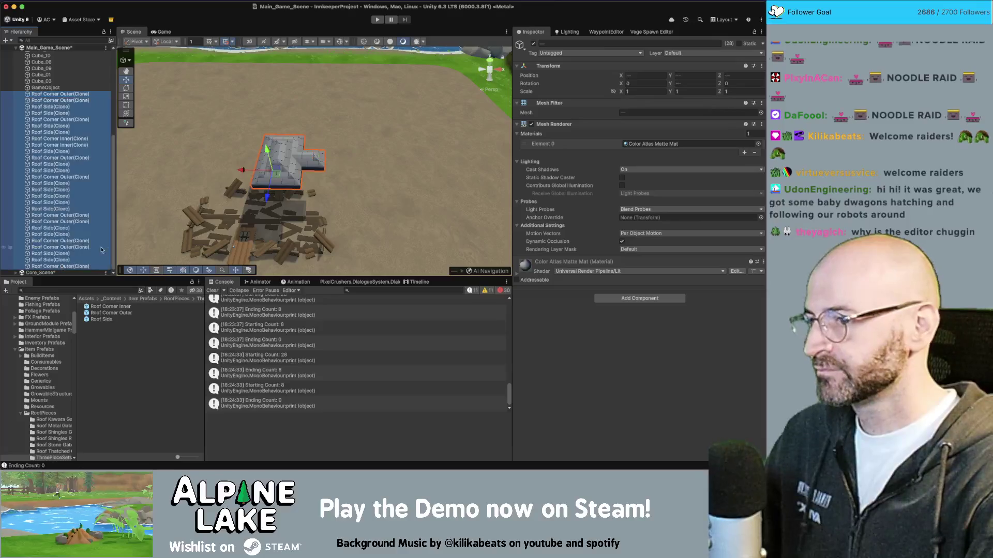
pyautogui.click(51, 88)
# - Clear the old roof pieces and frame the controller's tile layout in the Scene view
pyautogui.scroll(-5, 663, 313)
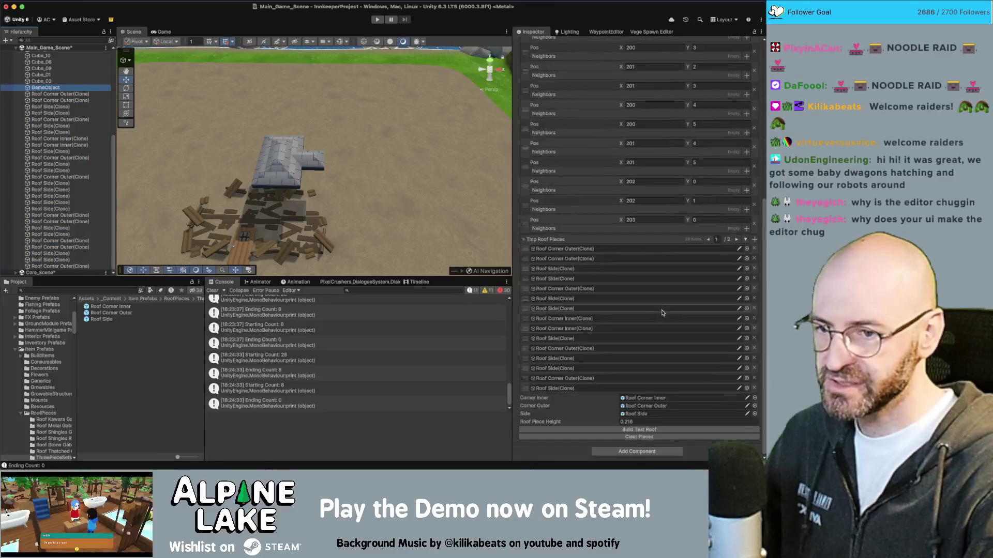
pyautogui.click(665, 436)
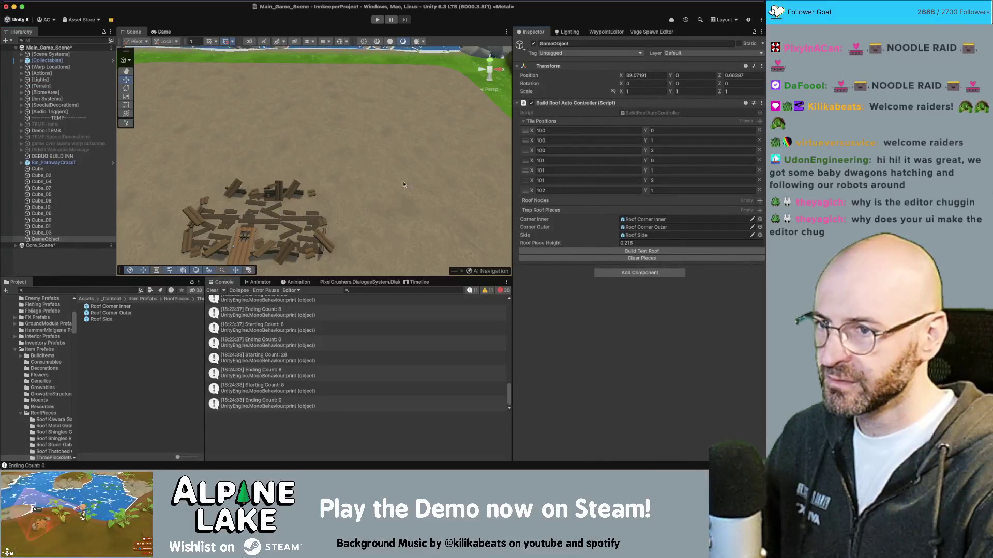
pyautogui.press('f')
pyautogui.moveTo(305, 156); pyautogui.dragTo(307, 154)
pyautogui.scroll(5, 308, 153)
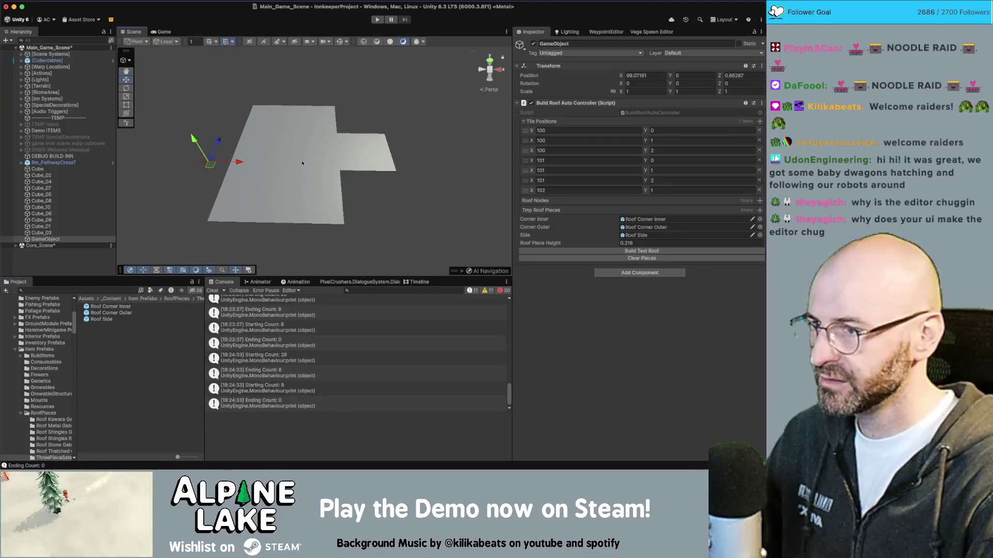
pyautogui.scroll(-3, 316, 104)
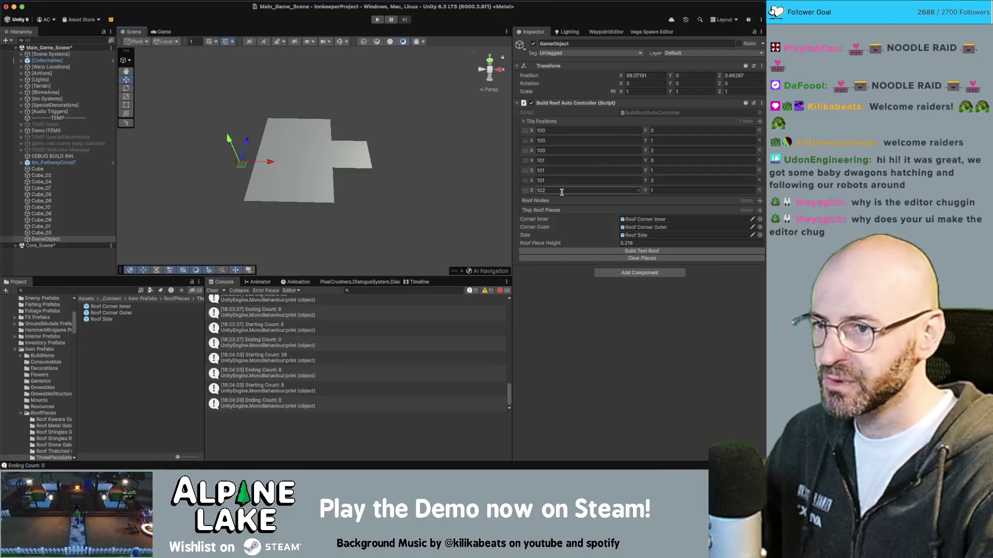
# - Add tile position entries 102,0, 100,3 and 99,3 to the roof controller
pyautogui.click(759, 121)
pyautogui.write('103')
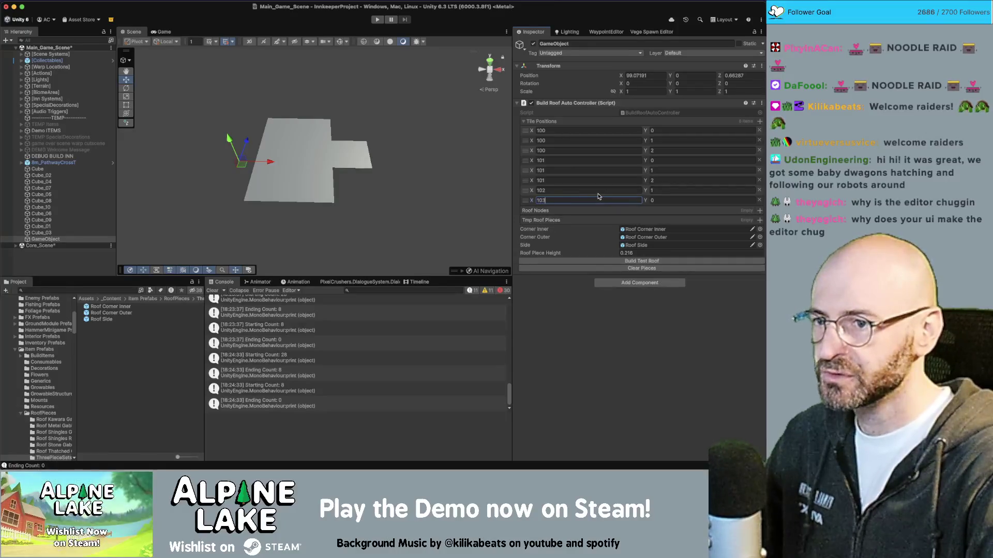
pyautogui.write('102')
pyautogui.press('Tab')
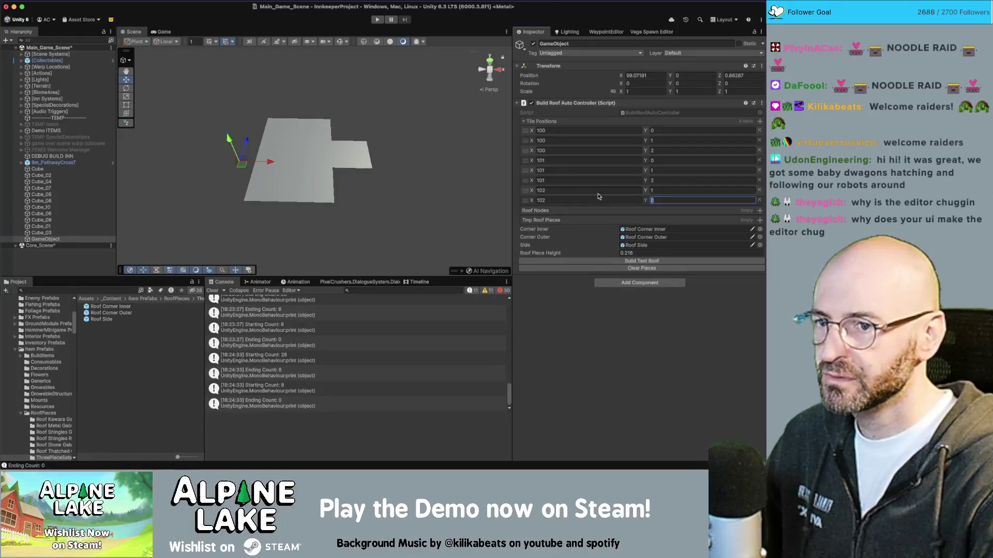
pyautogui.click(759, 121)
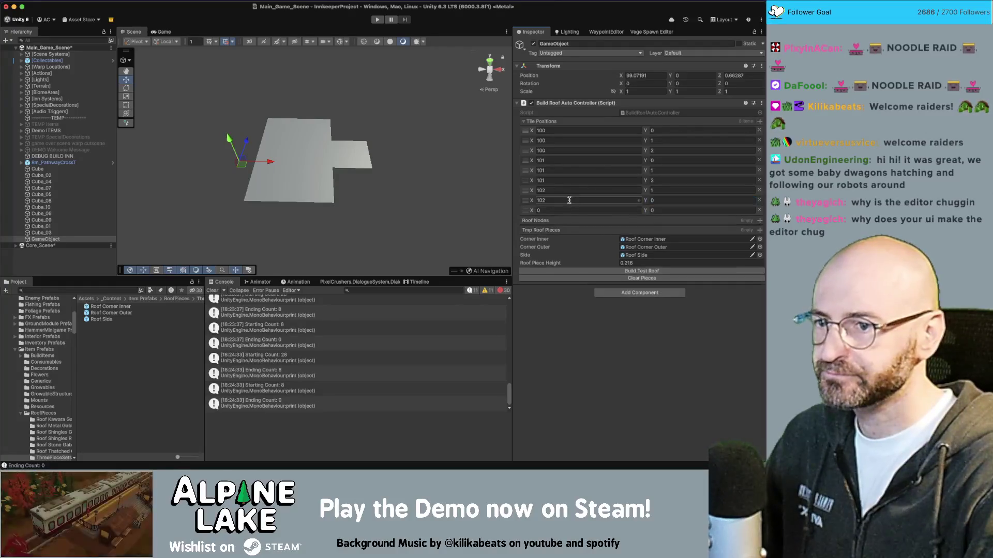
pyautogui.click(572, 209)
pyautogui.write('100')
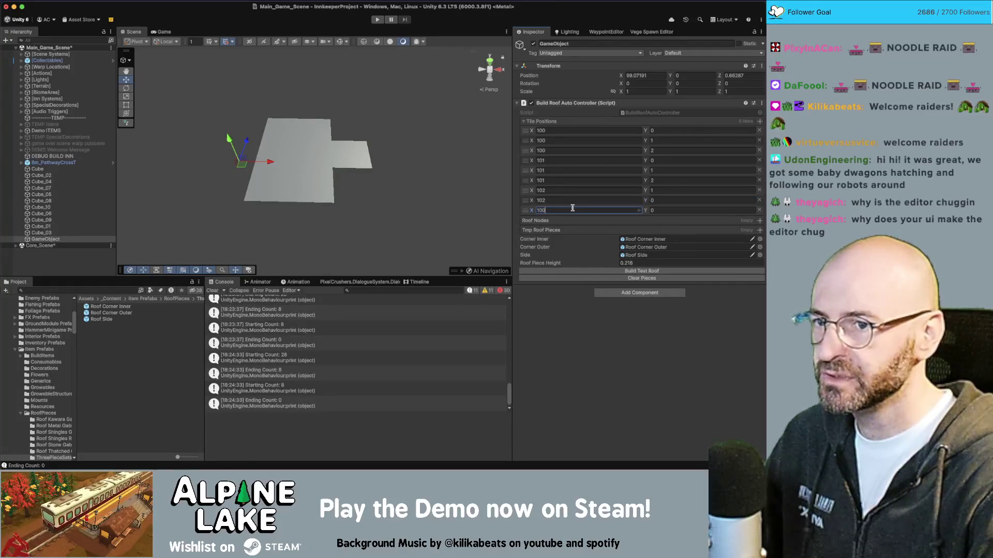
pyautogui.press('Tab')
pyautogui.write('3')
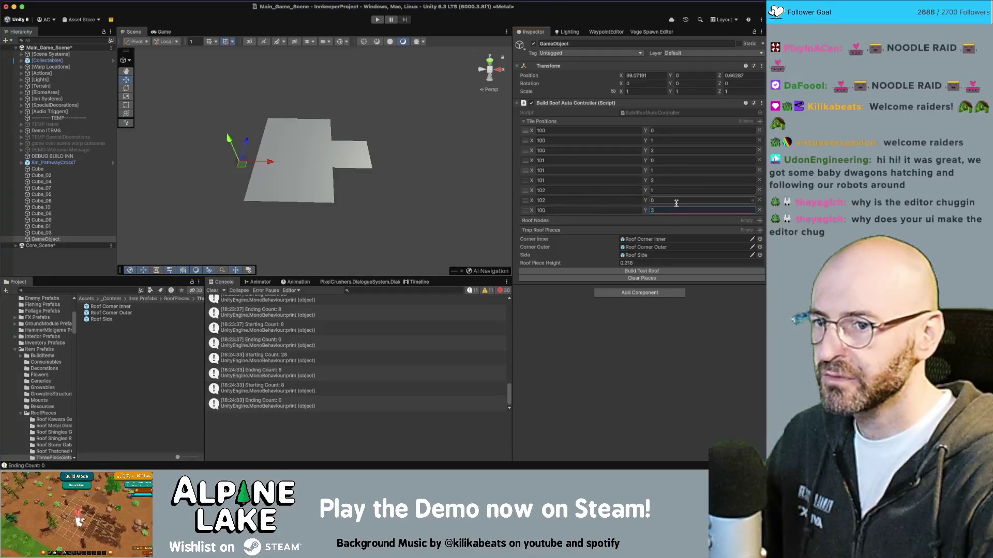
pyautogui.click(760, 122)
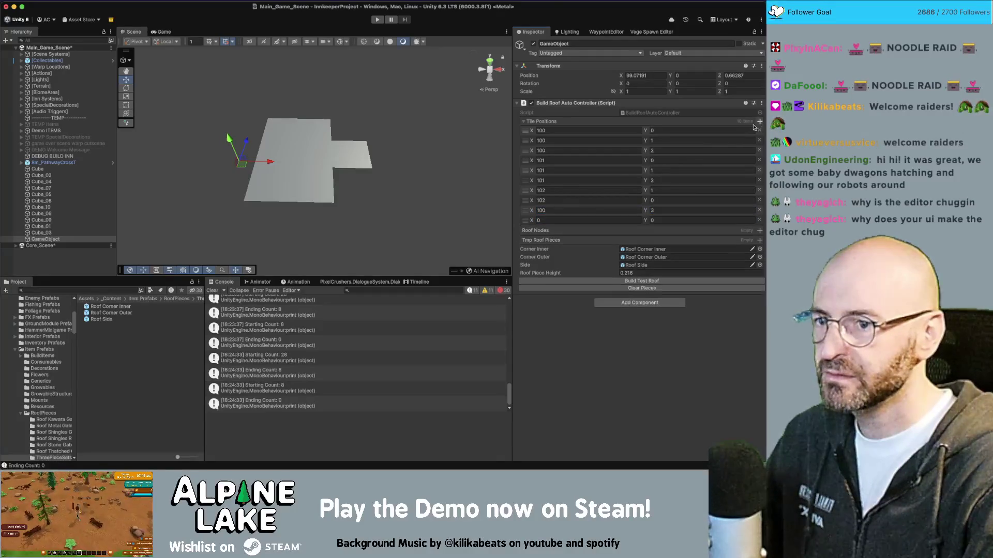
pyautogui.click(570, 220)
pyautogui.write('99')
pyautogui.press('Tab')
pyautogui.write('3')
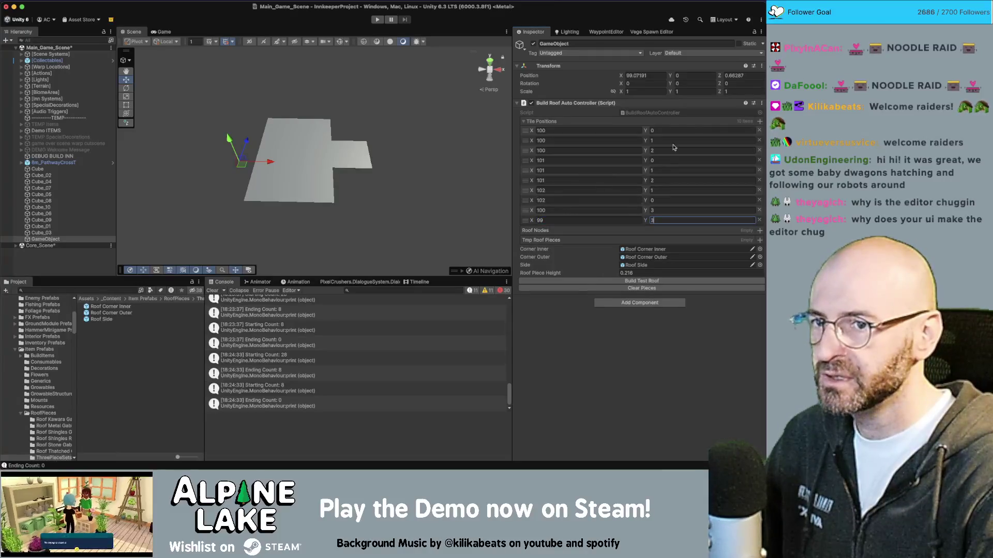
# - Add tile positions 99,4 and 100,5, then build the roof over all 12 tiles
pyautogui.click(759, 122)
pyautogui.click(560, 230)
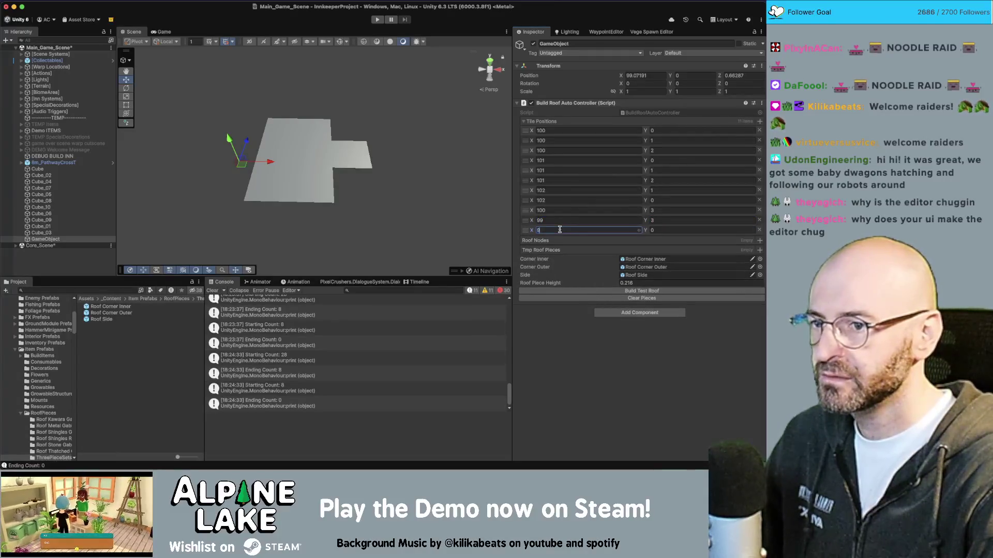
pyautogui.press('Tab')
pyautogui.write('4')
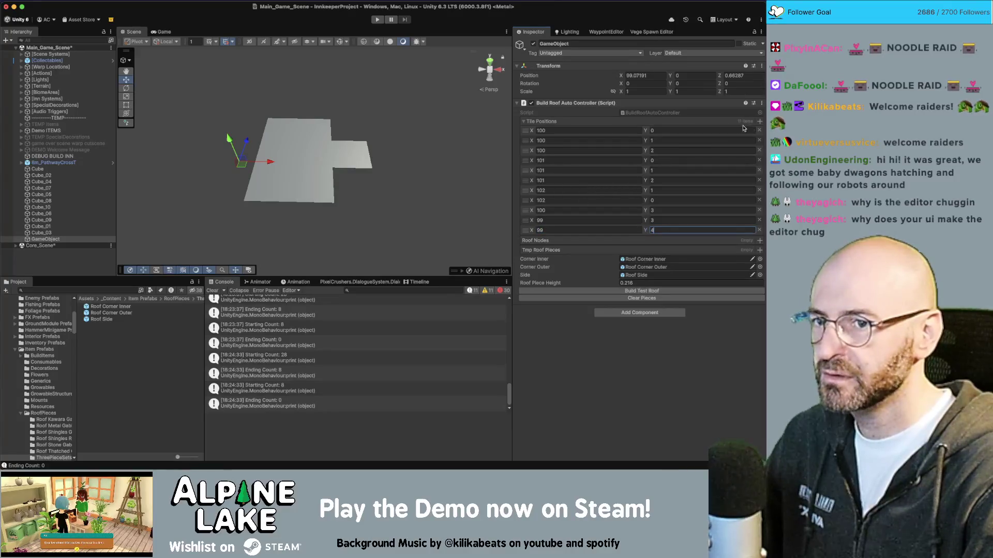
pyautogui.click(759, 122)
pyautogui.write('100')
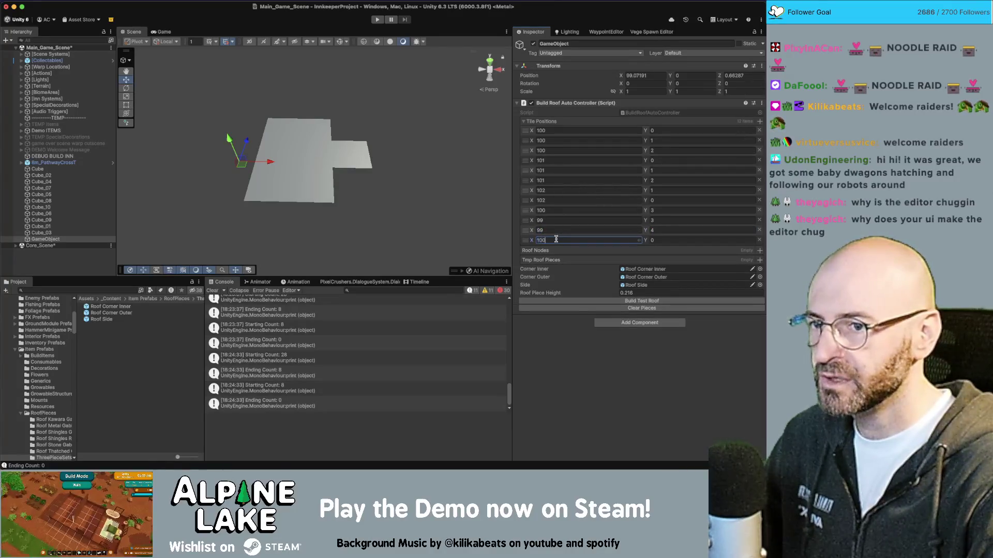
pyautogui.press('Tab')
pyautogui.write('5')
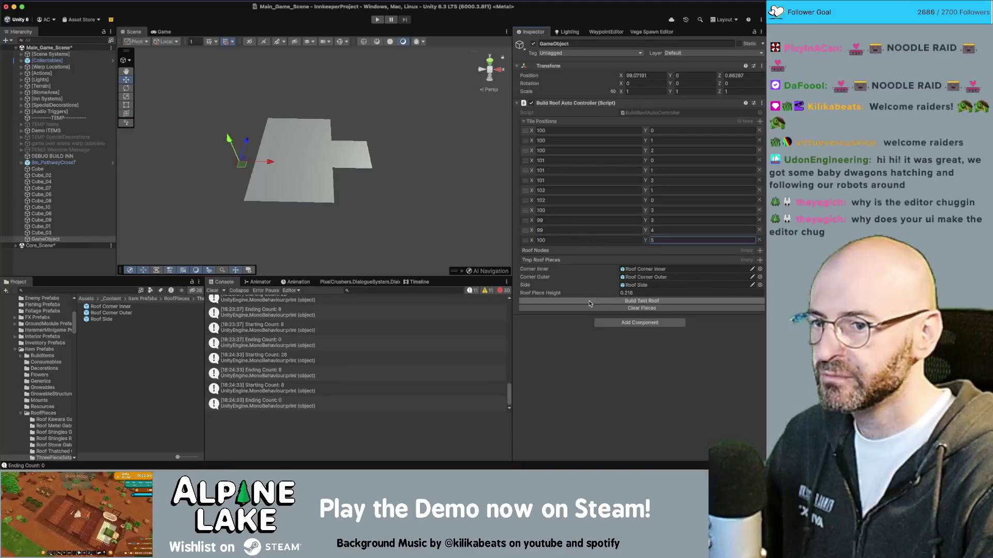
pyautogui.click(591, 302)
# - Frame the roof controller and orbit around the shingle roof spanning the 12-tile layout
pyautogui.scroll(10, 332, 159)
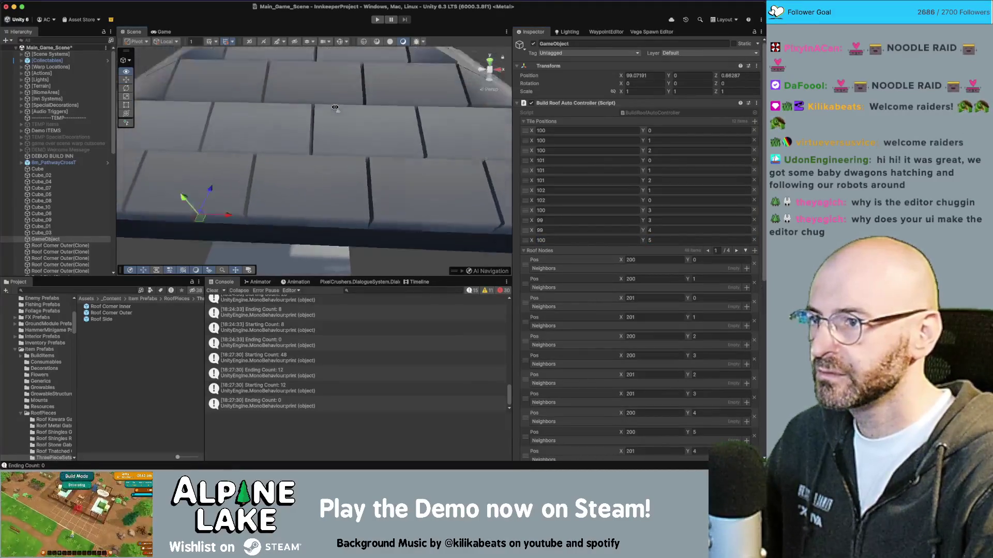
pyautogui.scroll(-15, 335, 107)
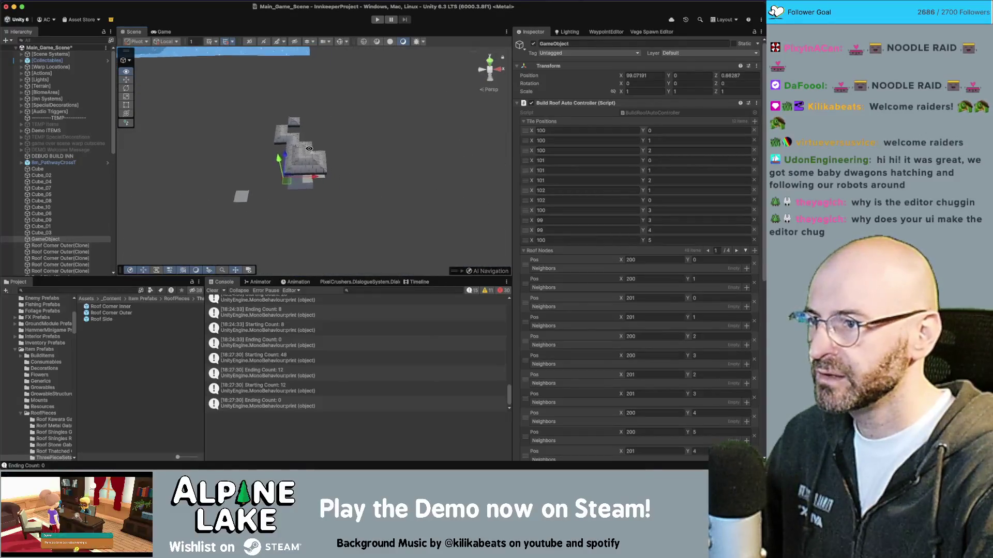
pyautogui.scroll(10, 309, 149)
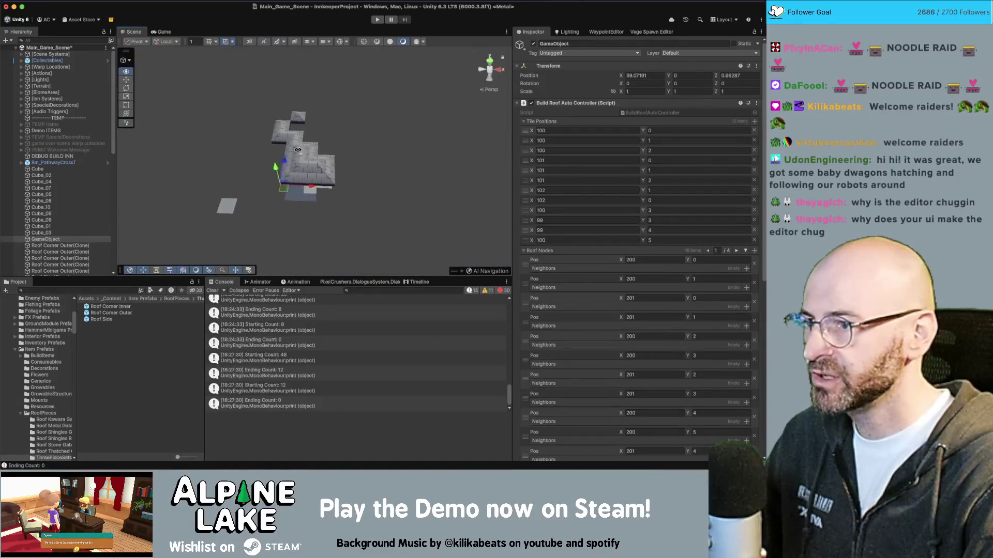
pyautogui.scroll(-8, 310, 145)
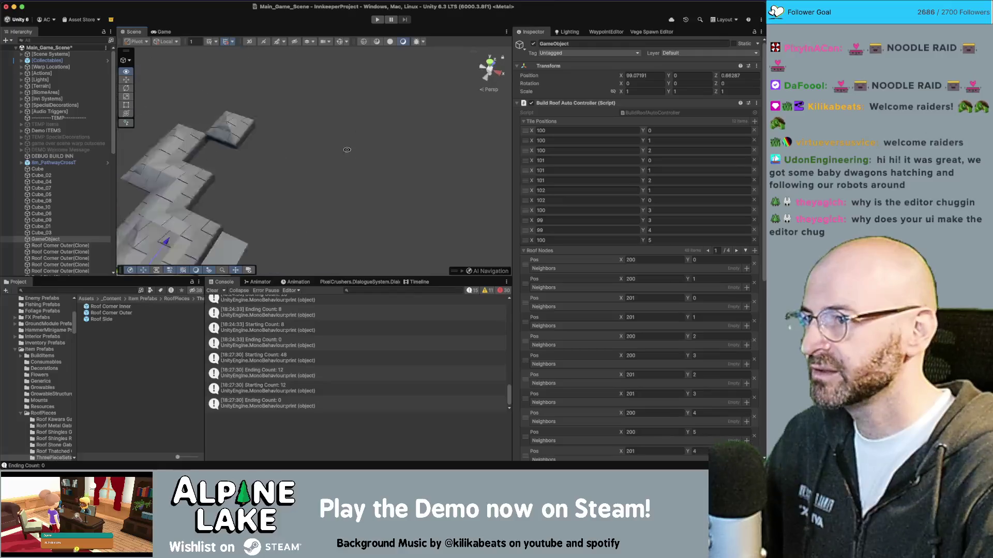
pyautogui.scroll(12, 362, 137)
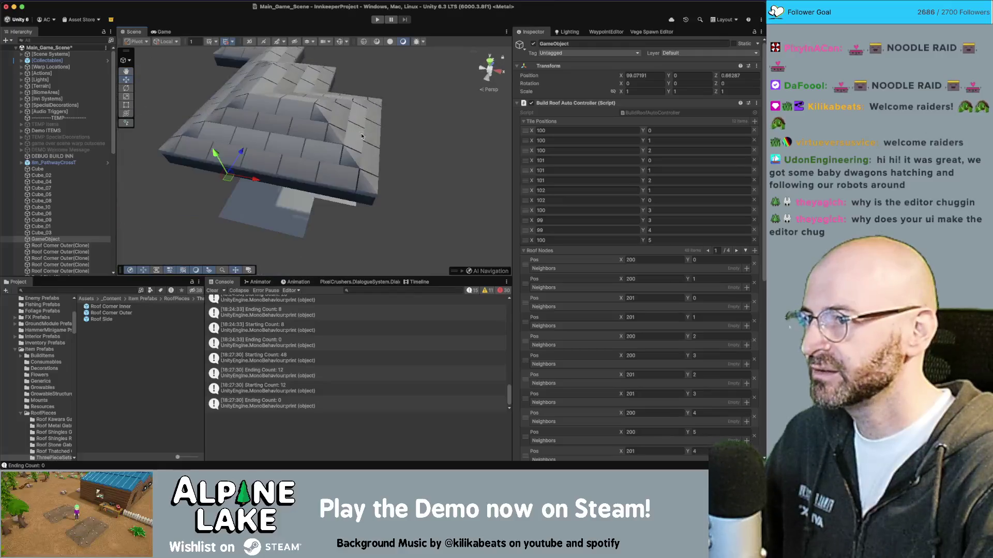
pyautogui.doubleClick(74, 241)
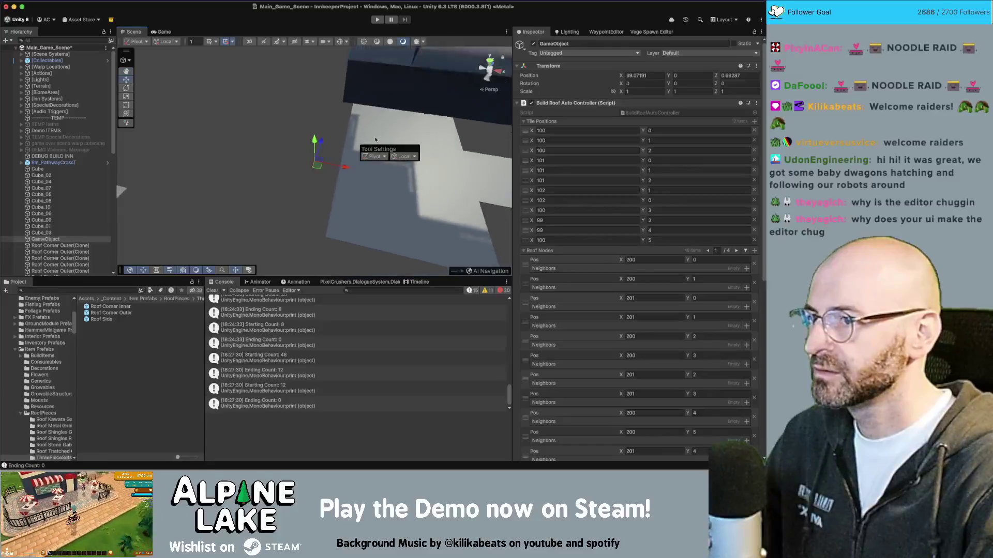
pyautogui.scroll(-10, 376, 143)
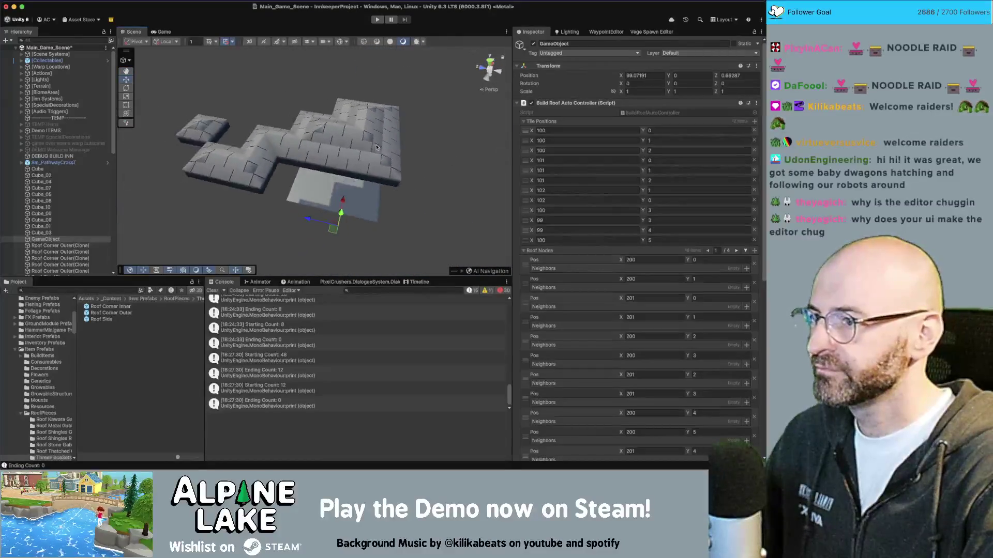
pyautogui.moveTo(376, 147)
pyautogui.mouseDown()
pyautogui.moveTo(280, 122)
pyautogui.moveTo(260, 128)
pyautogui.moveTo(416, 149)
pyautogui.moveTo(340, 153)
pyautogui.moveTo(349, 137)
pyautogui.mouseUp()
pyautogui.scroll(5, 454, 147)
pyautogui.scroll(-3, 454, 147)
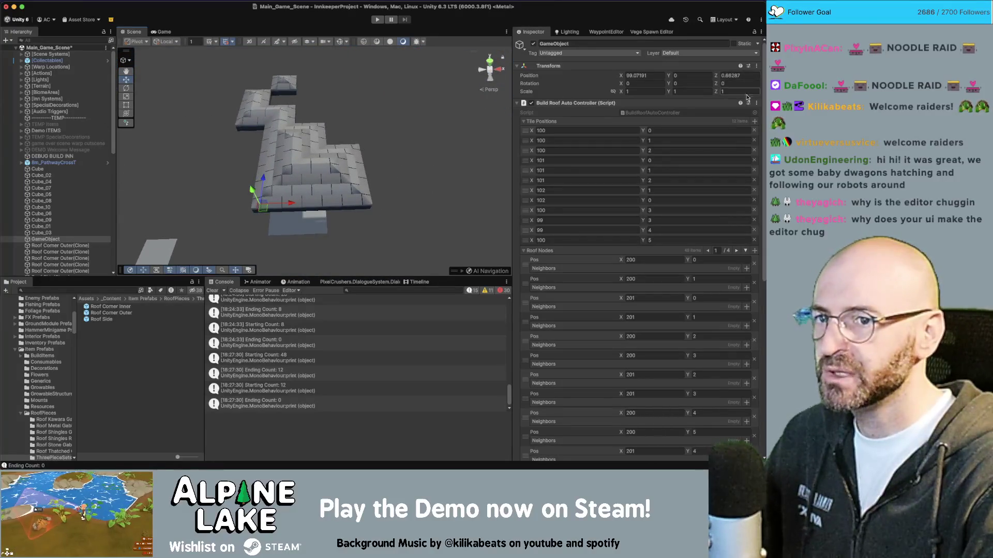
# - Add a 13th tile position entry at 102,2
pyautogui.click(755, 121)
pyautogui.click(569, 249)
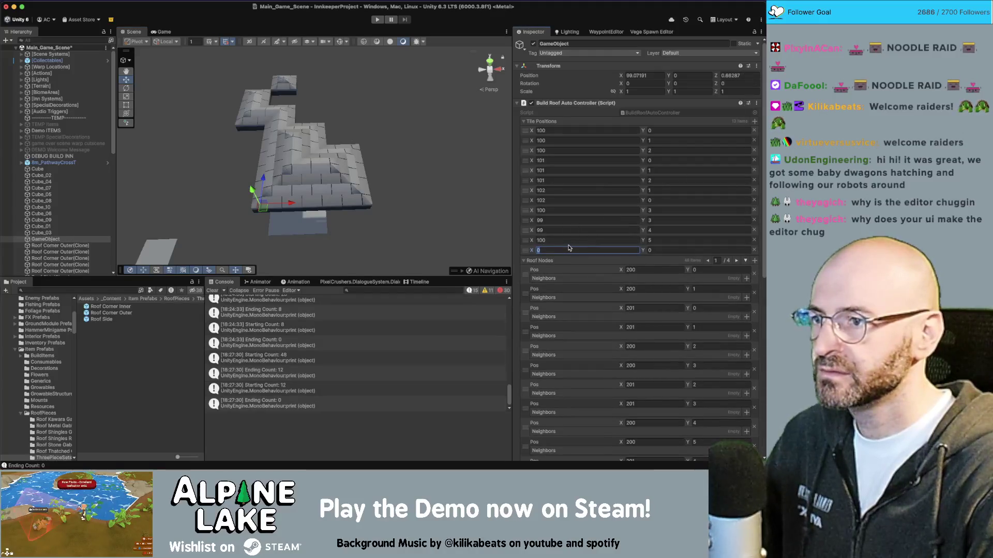
pyautogui.write('102')
pyautogui.press('Tab')
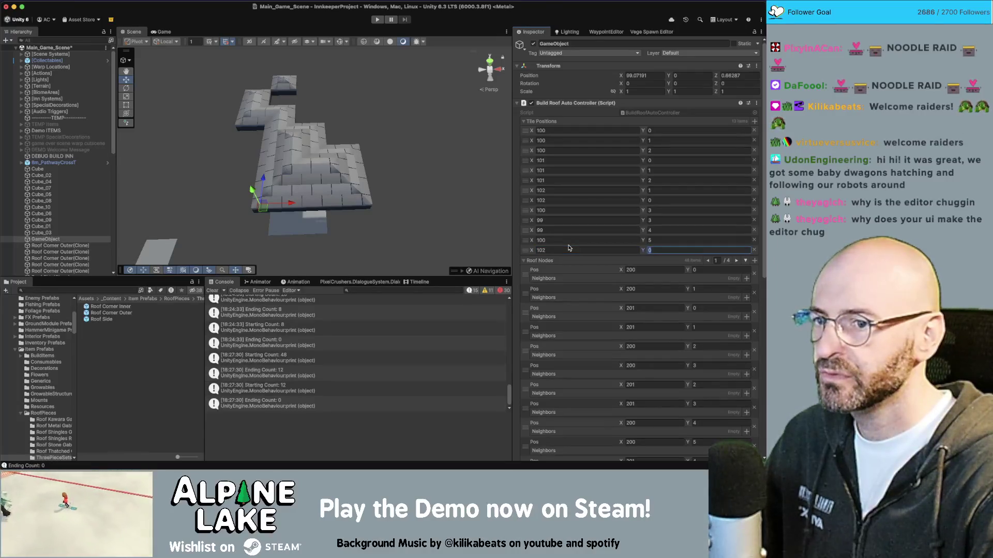
pyautogui.write('3')
pyautogui.press('Return')
# - Clear and rebuild the roof over the new tile, collapse the node and piece lists, and check it
pyautogui.click(640, 437)
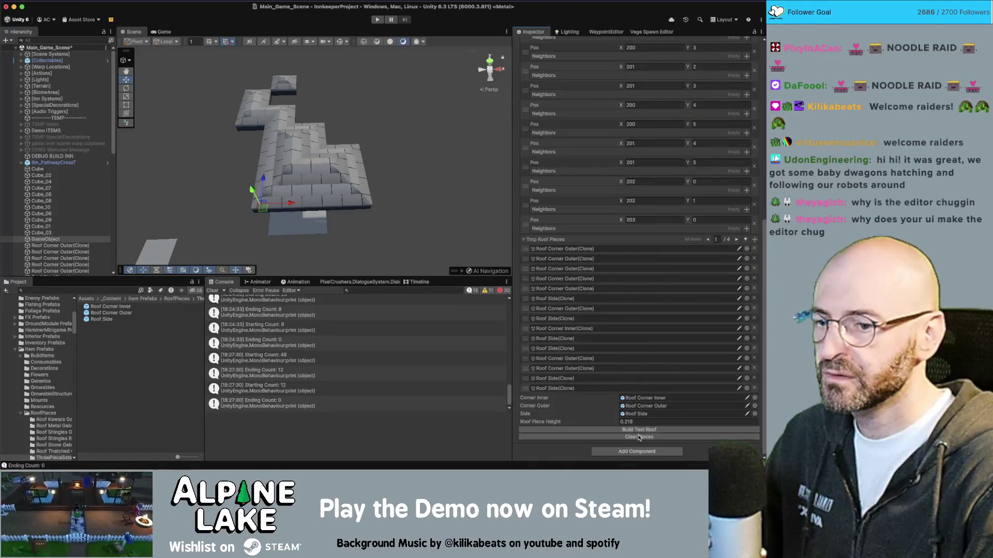
pyautogui.click(641, 311)
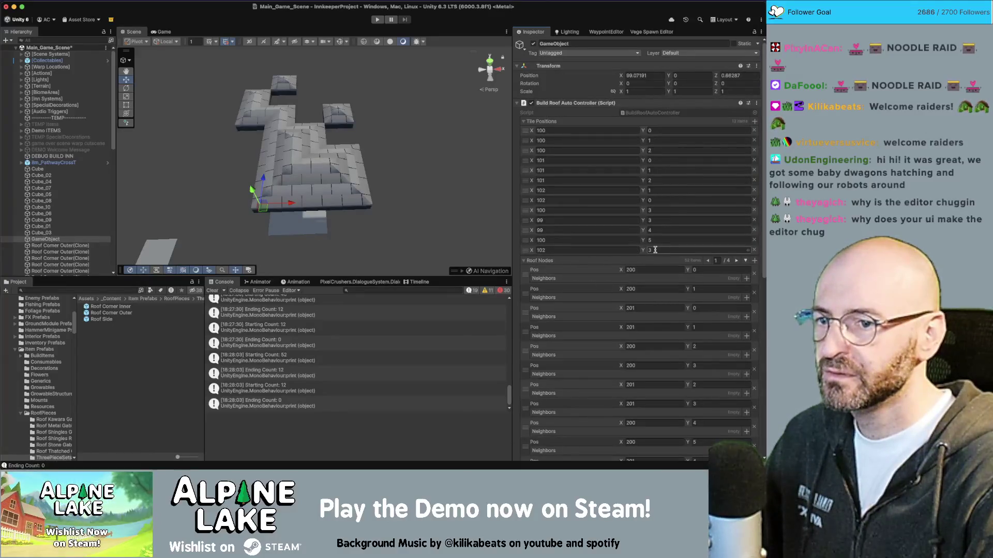
pyautogui.write('2')
pyautogui.press('Return')
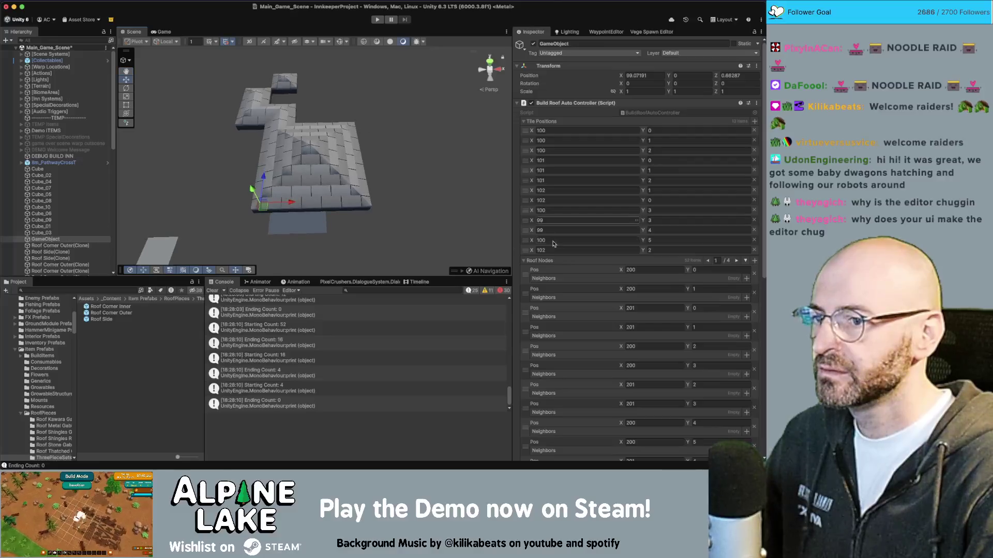
pyautogui.click(524, 261)
pyautogui.click(524, 269)
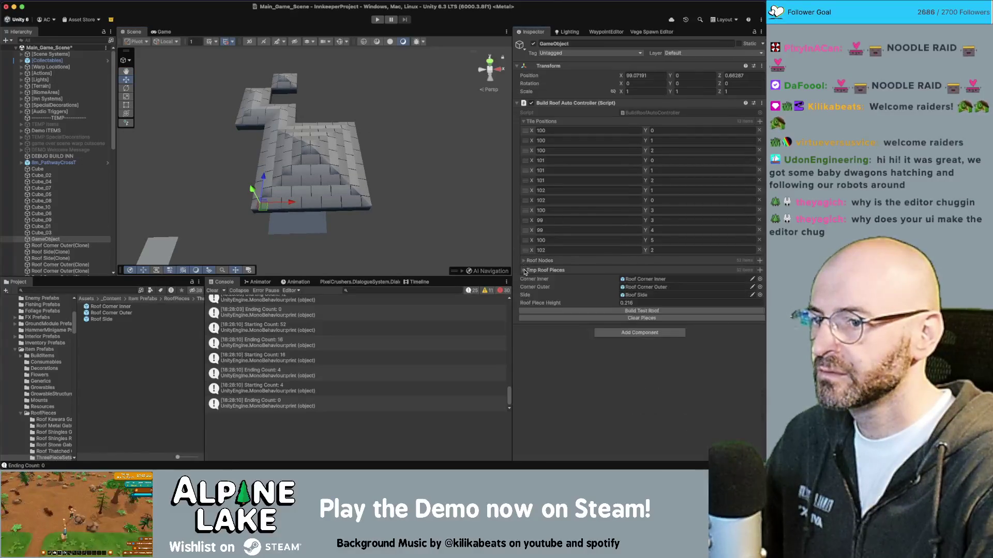
pyautogui.moveTo(339, 193)
pyautogui.mouseDown()
pyautogui.moveTo(344, 135)
pyautogui.moveTo(345, 163)
pyautogui.moveTo(345, 153)
pyautogui.mouseUp()
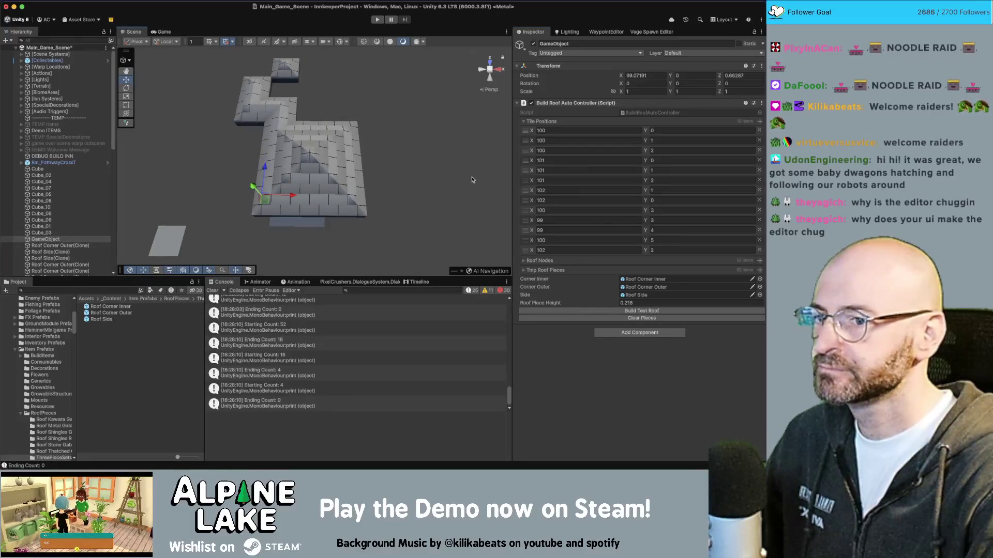
# - Add a tile position at 100,5 and rebuild the roof to include it
pyautogui.click(759, 121)
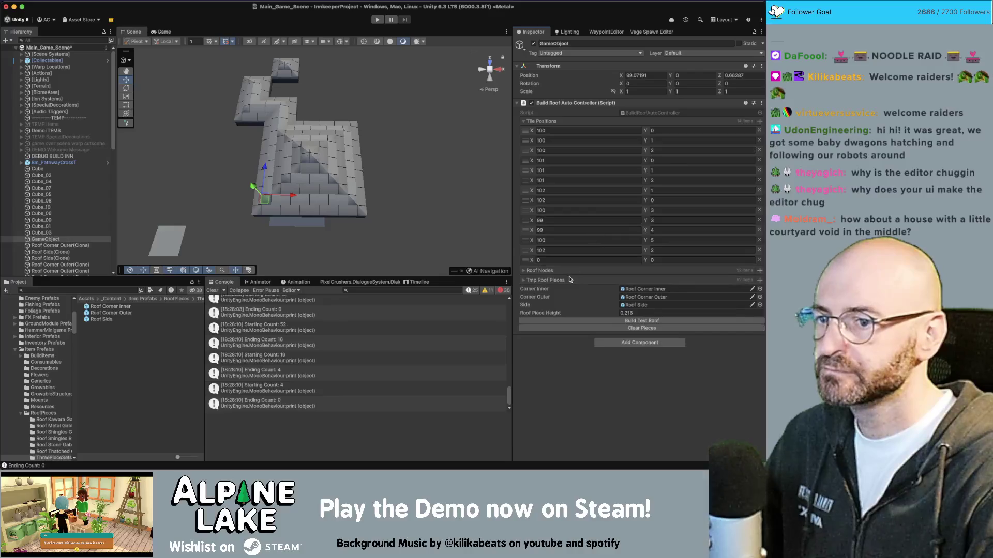
pyautogui.click(571, 260)
pyautogui.write('100')
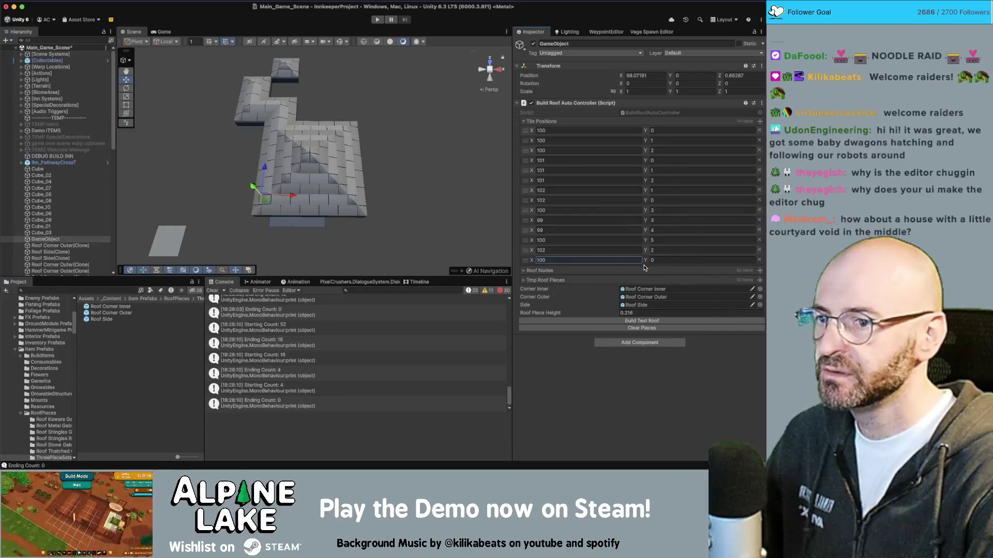
pyautogui.click(685, 257)
pyautogui.write('4')
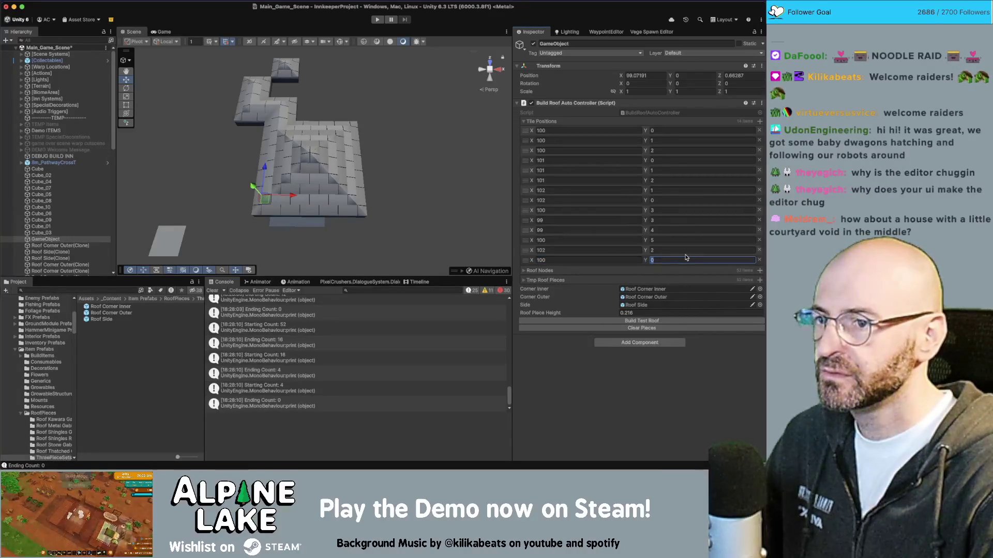
pyautogui.click(641, 320)
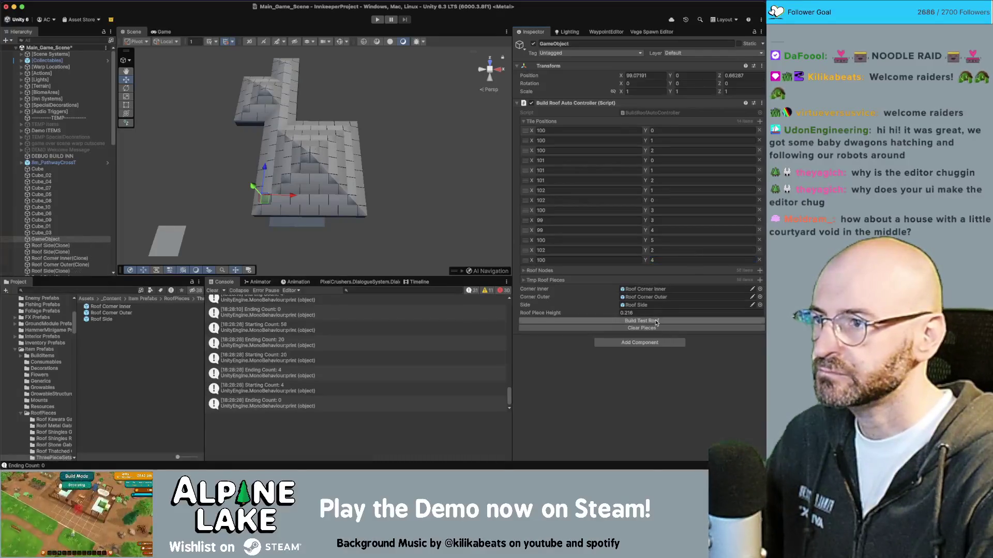
pyautogui.click(611, 328)
pyautogui.click(617, 321)
pyautogui.moveTo(380, 153); pyautogui.dragTo(315, 123)
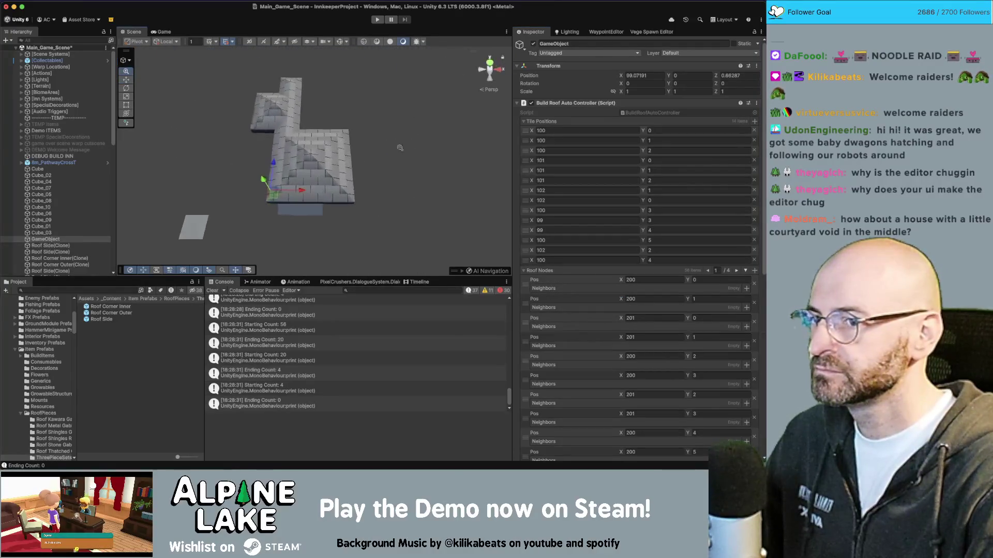
pyautogui.click(664, 262)
pyautogui.write('5')
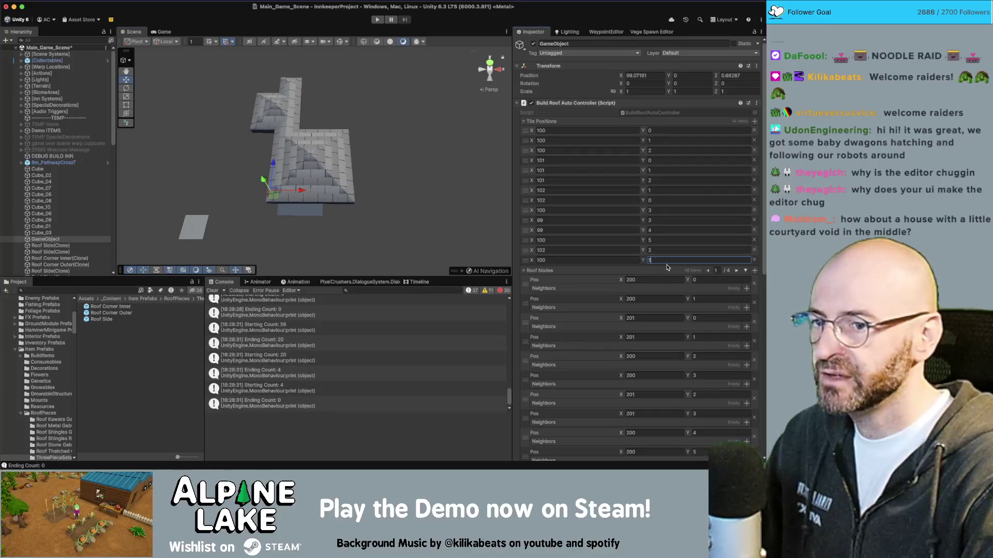
pyautogui.click(538, 271)
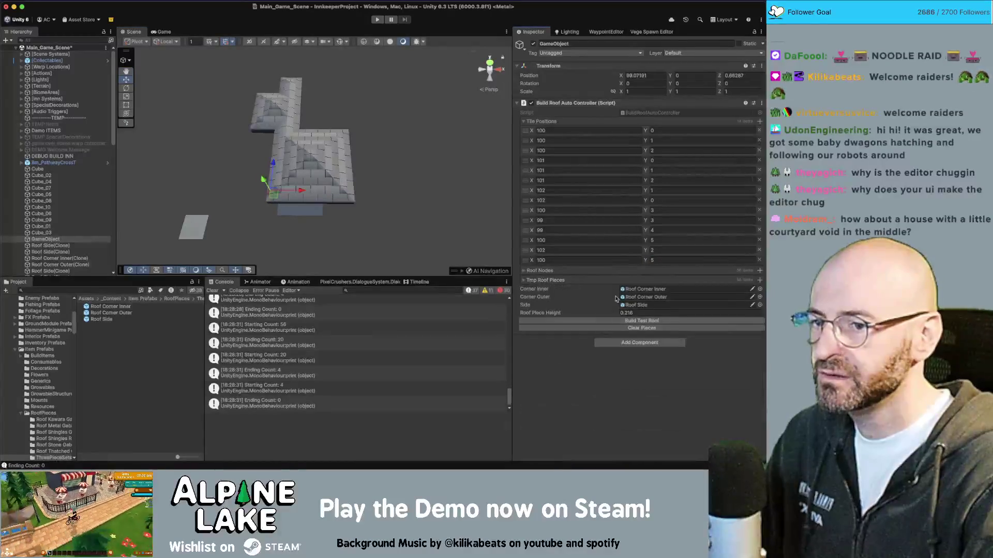
pyautogui.click(657, 322)
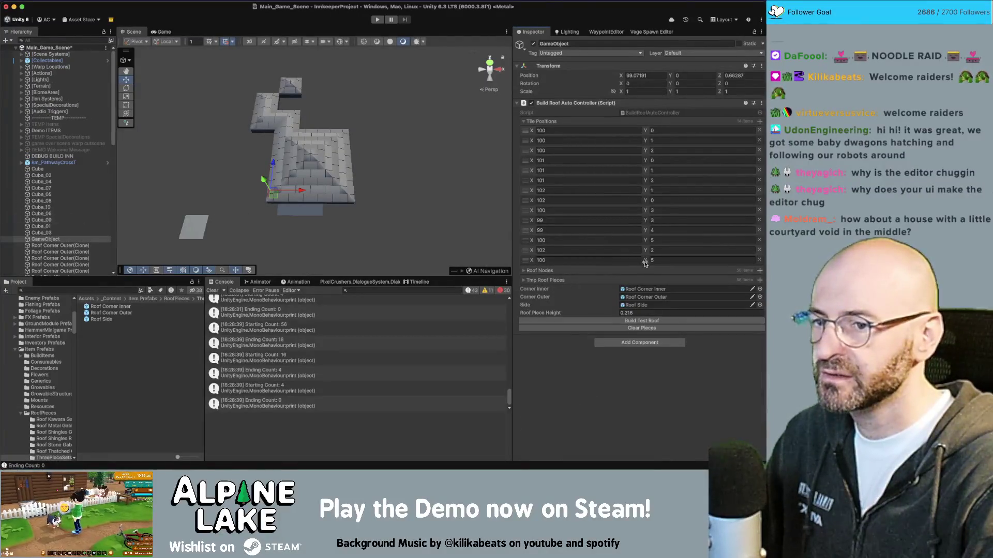
pyautogui.click(658, 260)
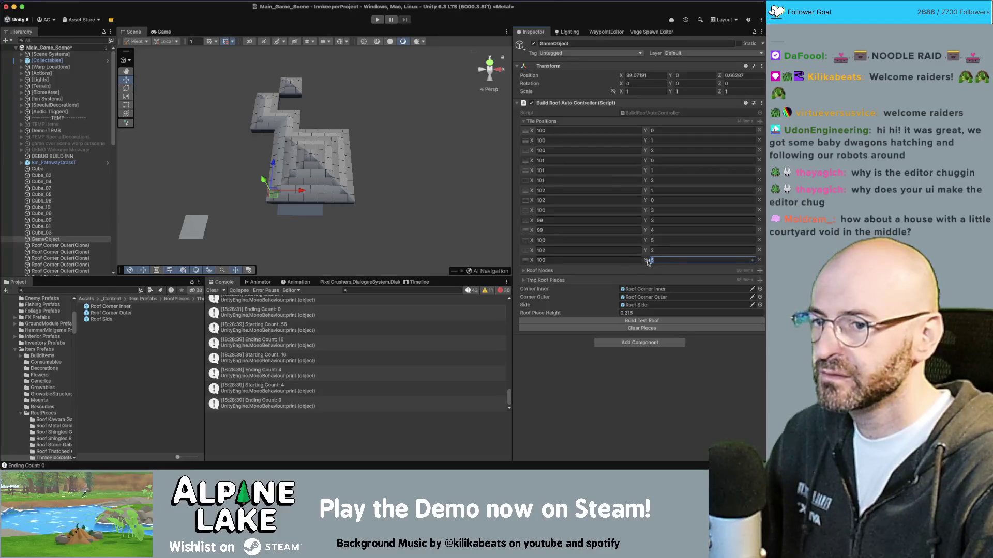
pyautogui.click(628, 261)
# - Add a tile at 99,-1 and rebuild the roof with its separate corner section
pyautogui.click(759, 121)
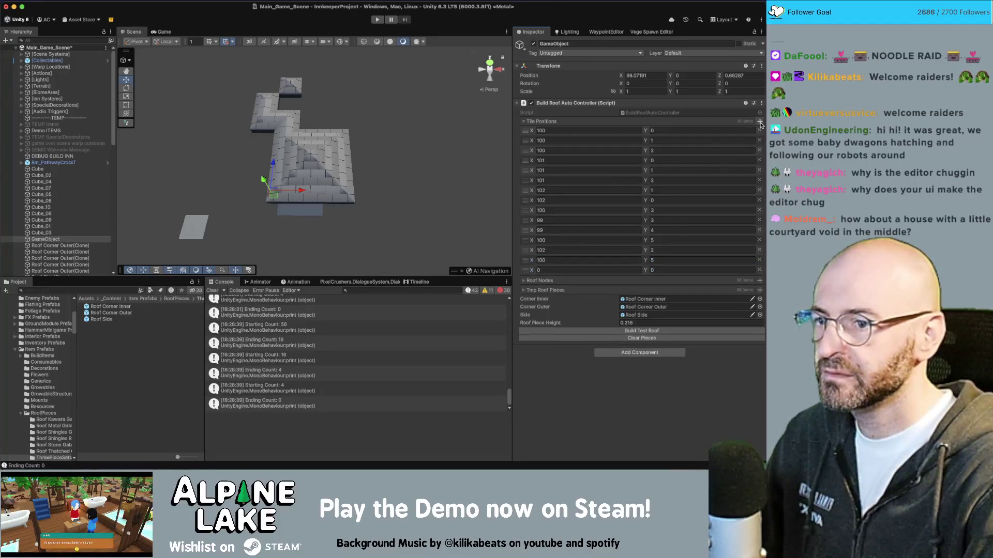
pyautogui.click(570, 270)
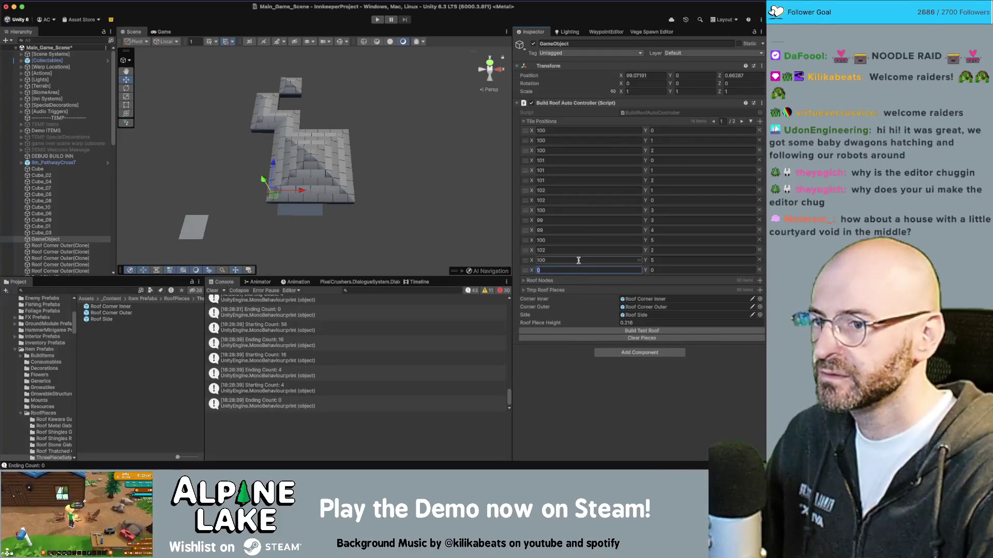
pyautogui.write('9')
pyautogui.press('Tab')
pyautogui.write('-1')
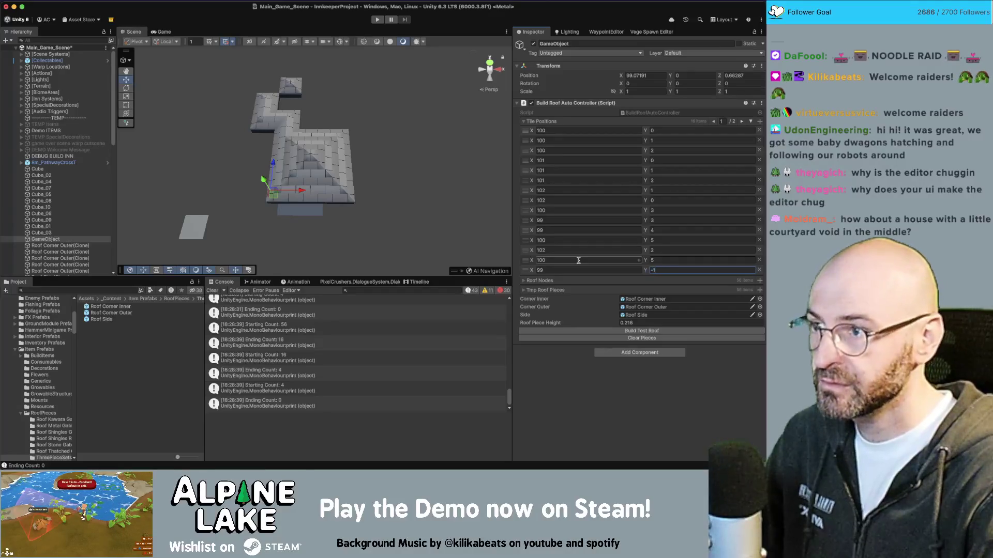
pyautogui.click(598, 331)
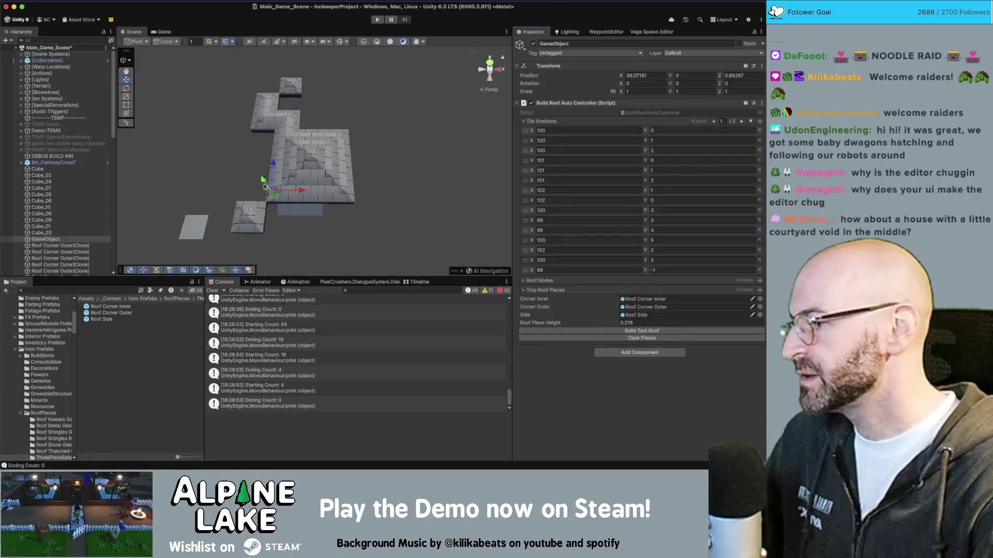
pyautogui.scroll(-15, 61, 152)
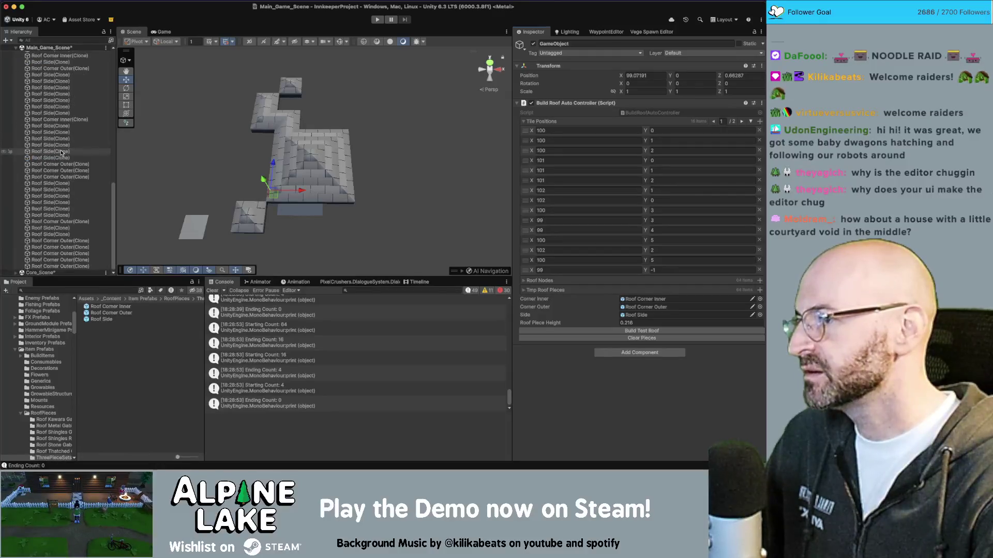
pyautogui.scroll(15, 61, 152)
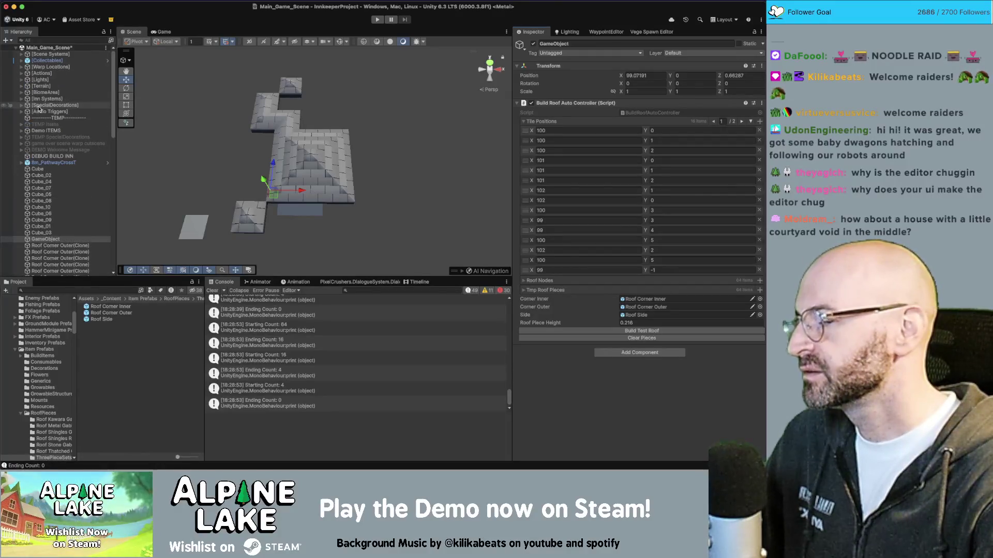
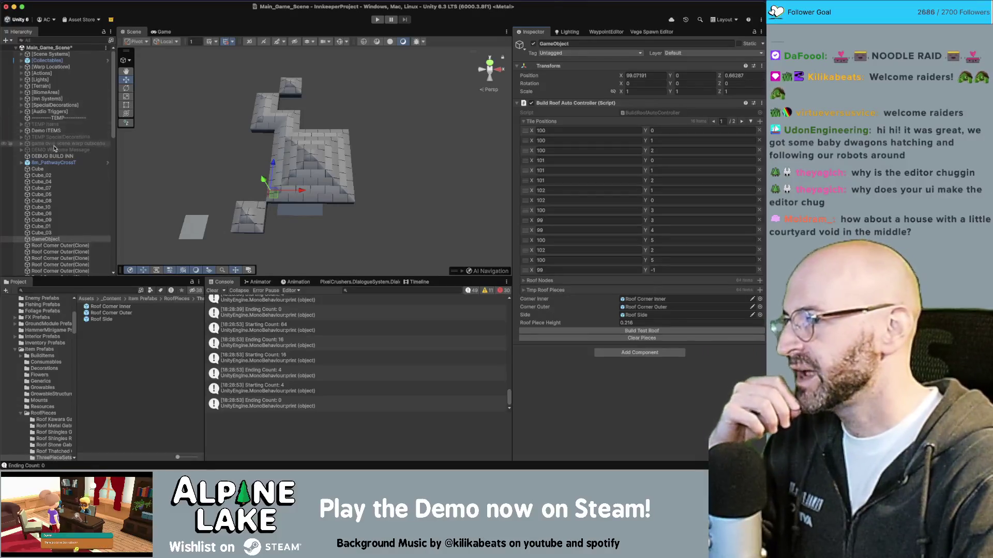
# - Inspect two outer corner roof pieces, then select the roof controller object
pyautogui.scroll(-15, 70, 145)
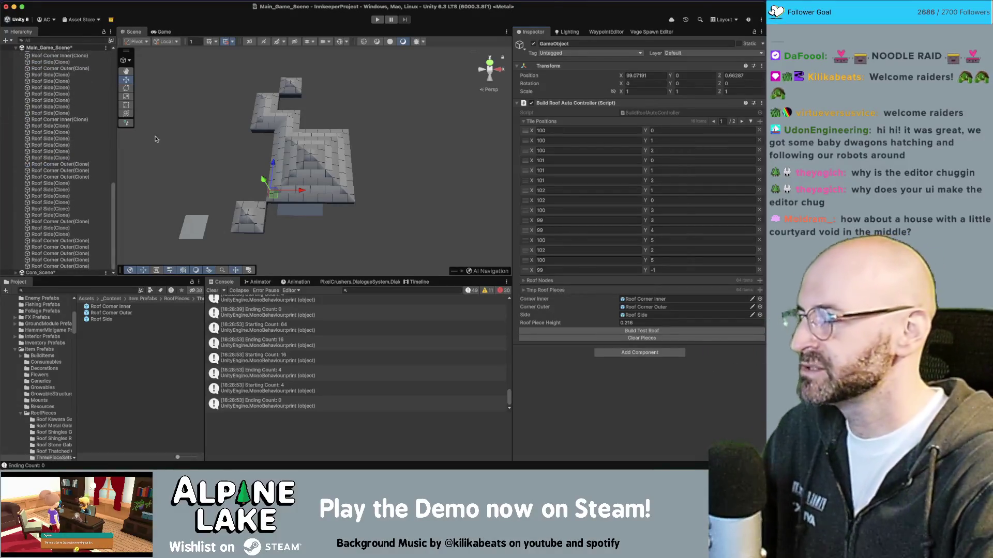
pyautogui.click(210, 120)
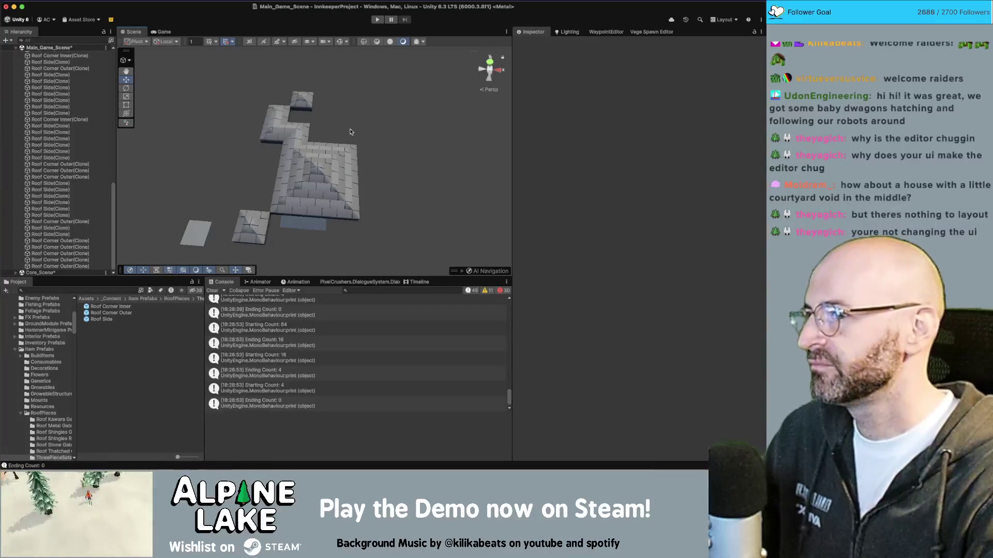
pyautogui.keyDown('alt'); pyautogui.moveTo(350, 132); pyautogui.dragTo(317, 128); pyautogui.keyUp('alt')
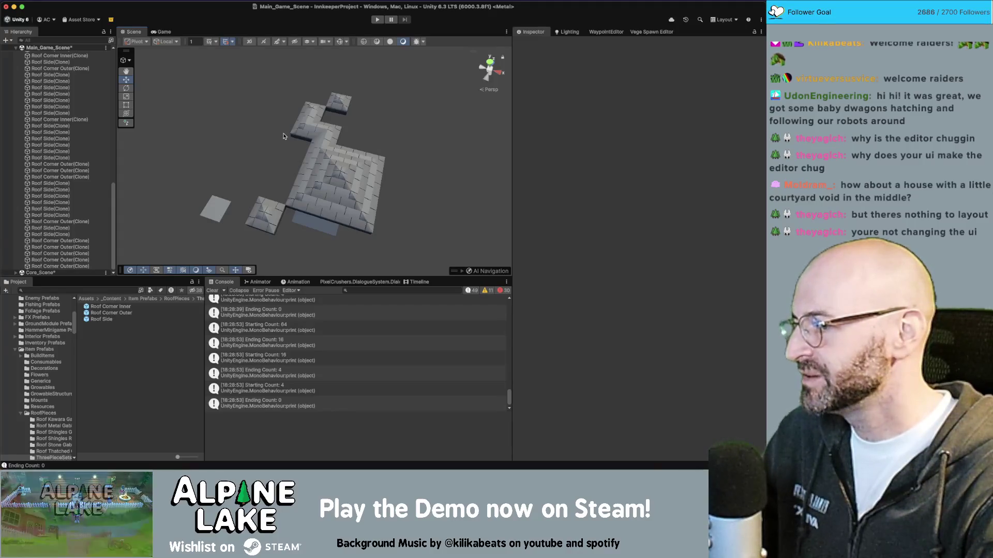
pyautogui.scroll(-2, 312, 171)
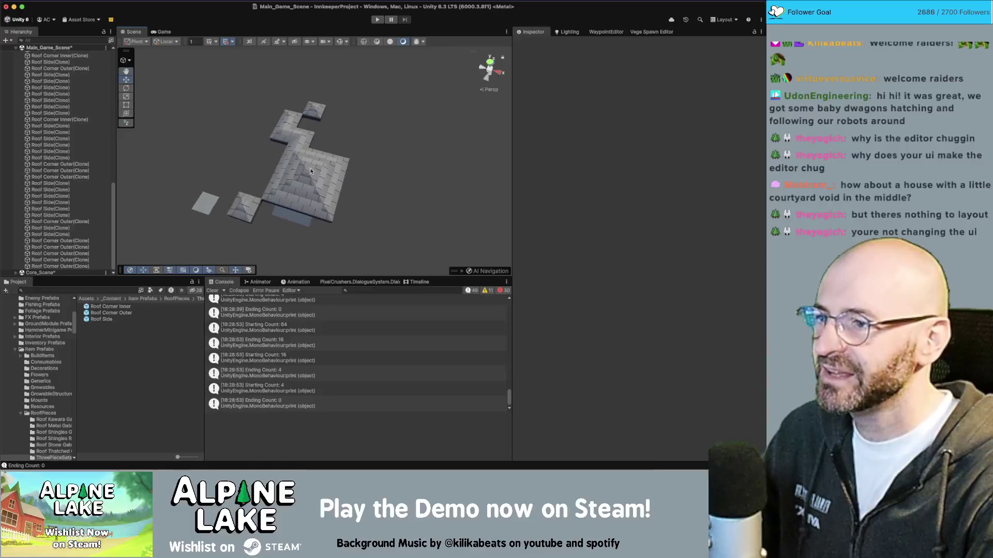
pyautogui.scroll(2, 307, 173)
pyautogui.click(336, 165)
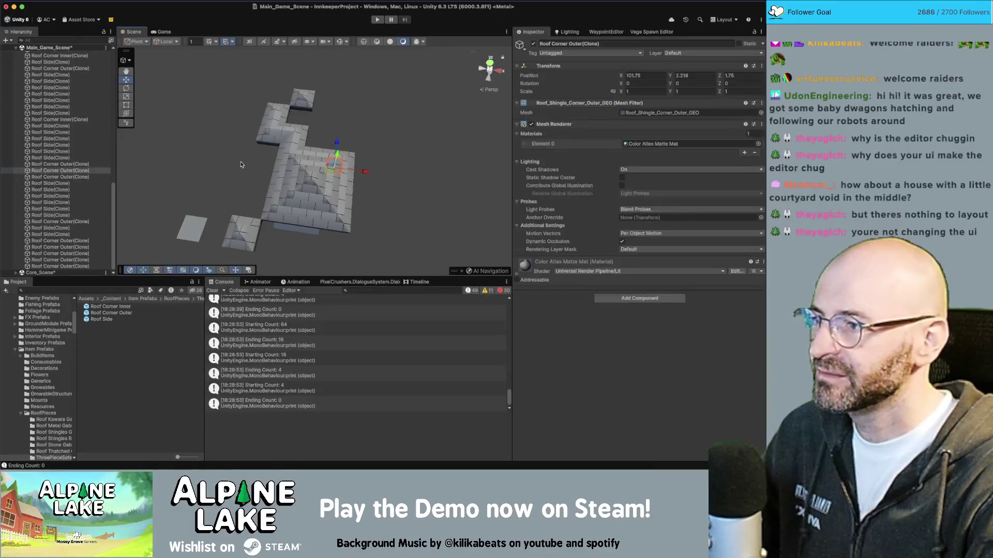
pyautogui.click(310, 178)
pyautogui.scroll(3, 310, 172)
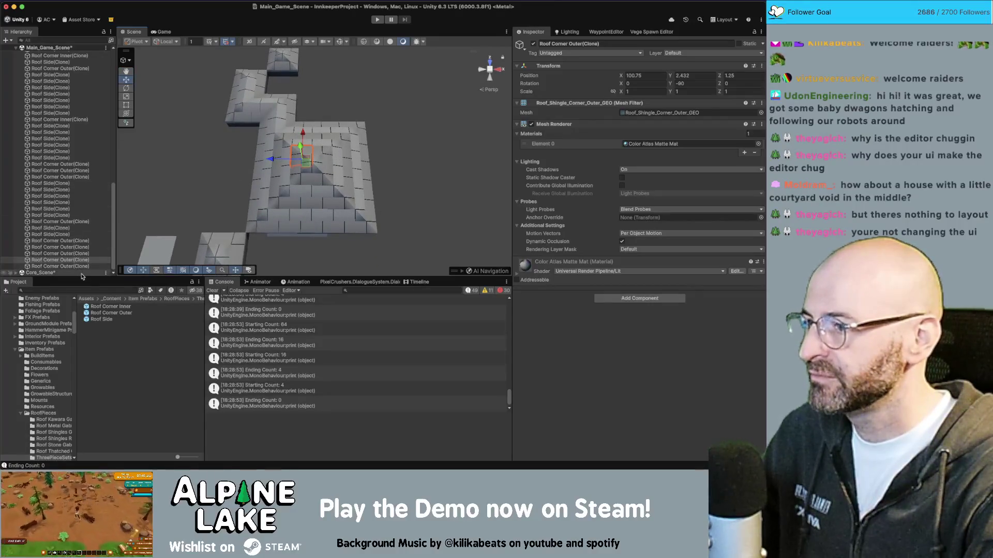
pyautogui.scroll(5, 77, 155)
pyautogui.scroll(10, 74, 99)
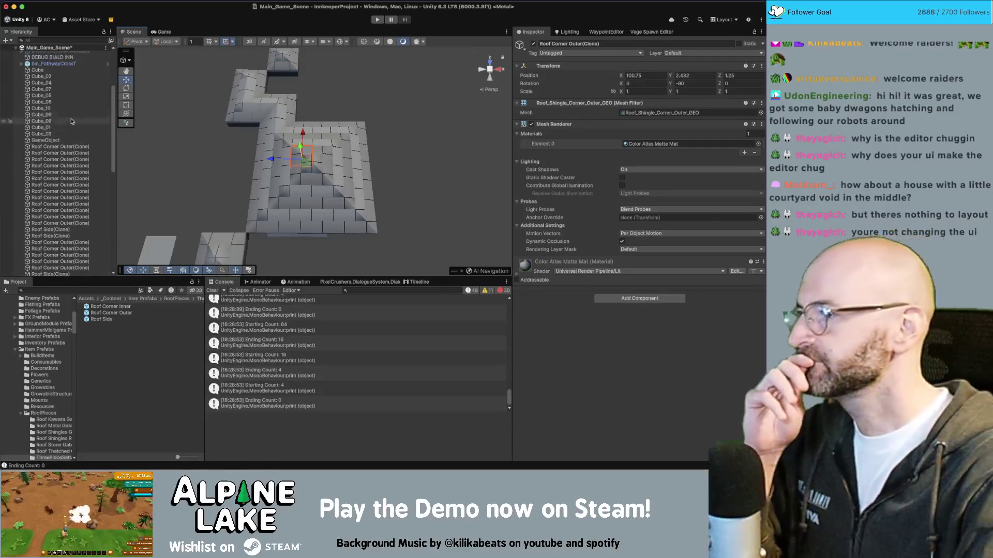
pyautogui.click(68, 65)
pyautogui.click(71, 141)
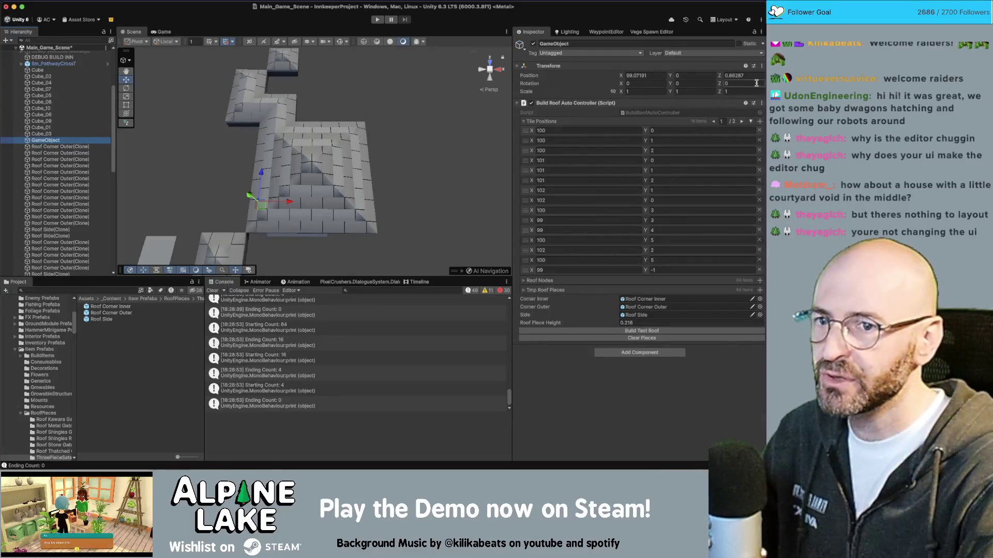
# - Add Tile Positions entries for X 103 with Y values 0 through 5
pyautogui.click(759, 121)
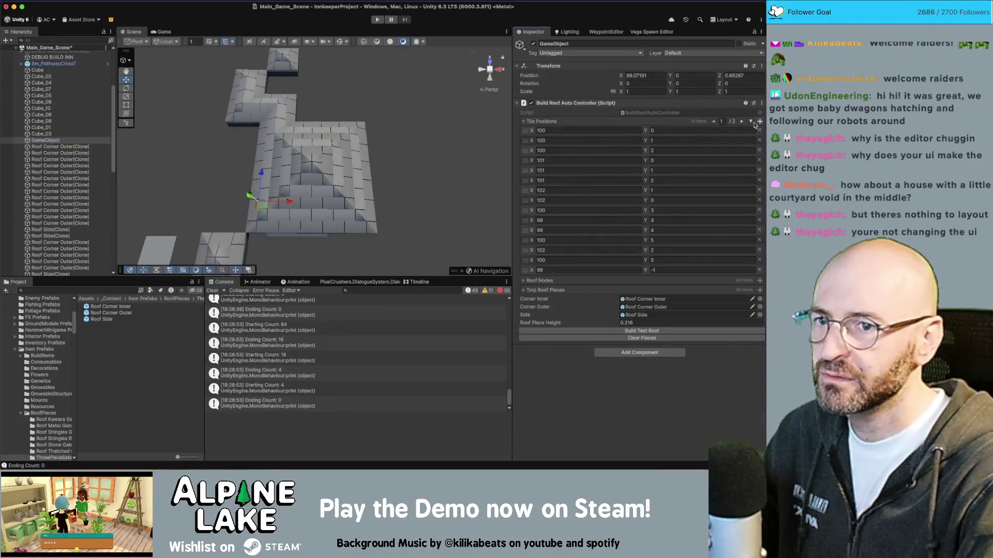
pyautogui.click(759, 121)
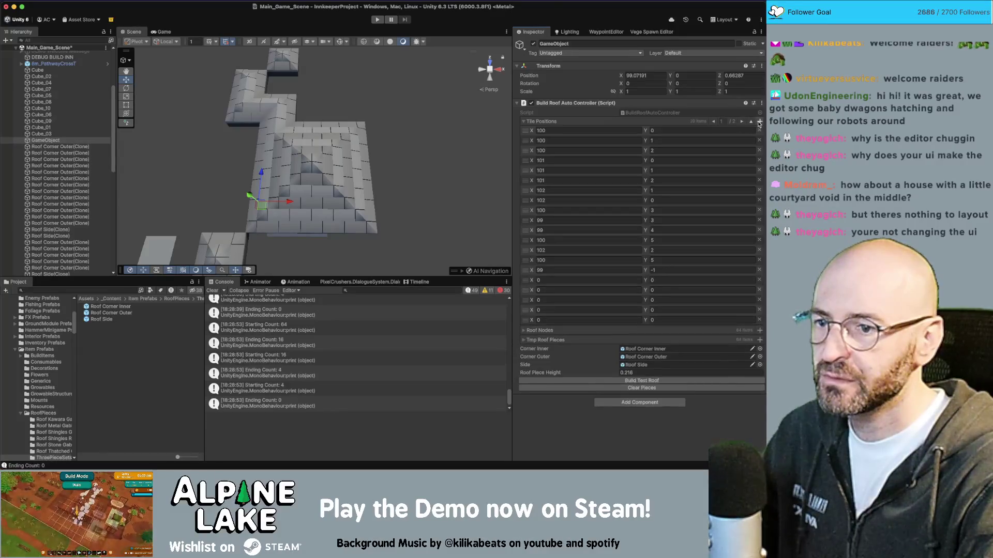
pyautogui.click(565, 280)
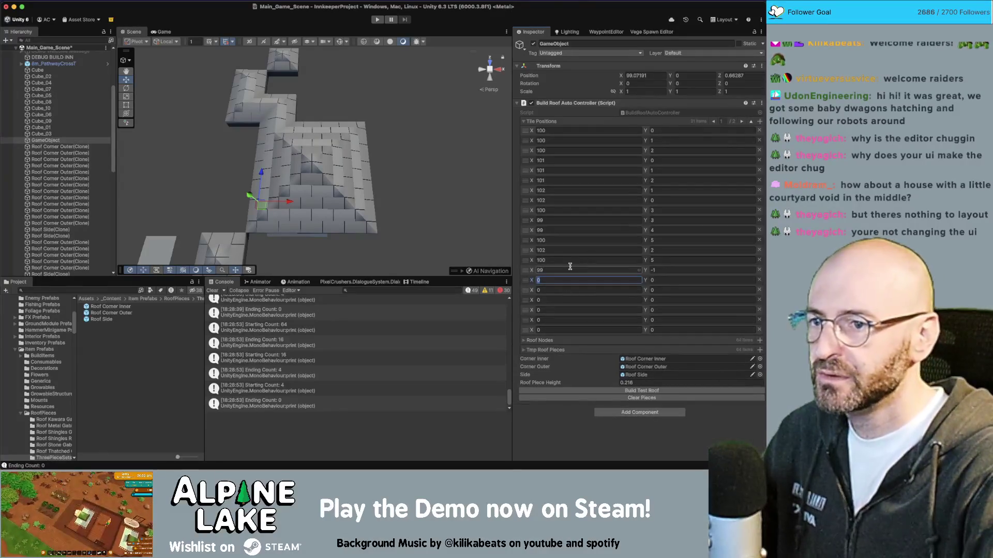
pyautogui.write('103')
pyautogui.press('Tab')
pyautogui.write('10')
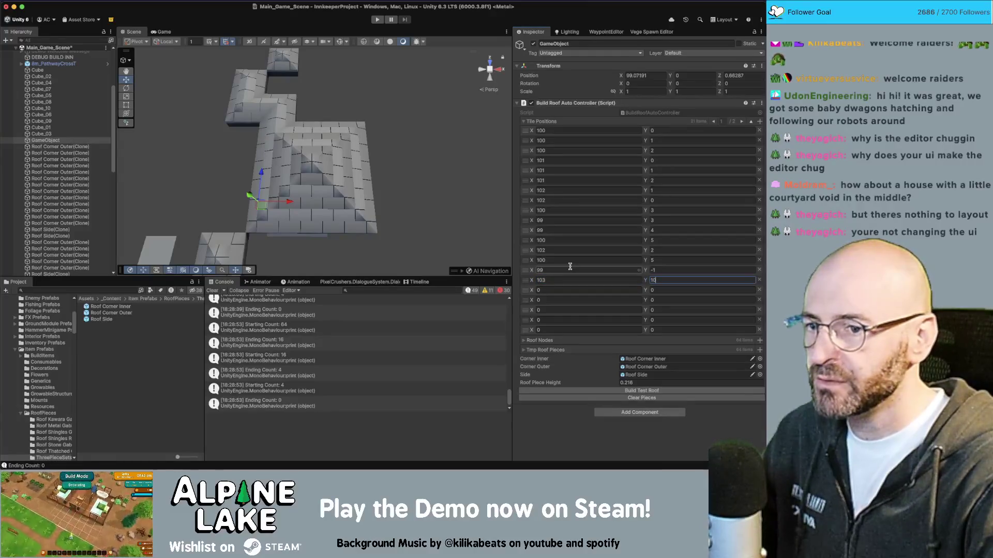
pyautogui.press('Tab')
pyautogui.press('Tab')
pyautogui.write('1')
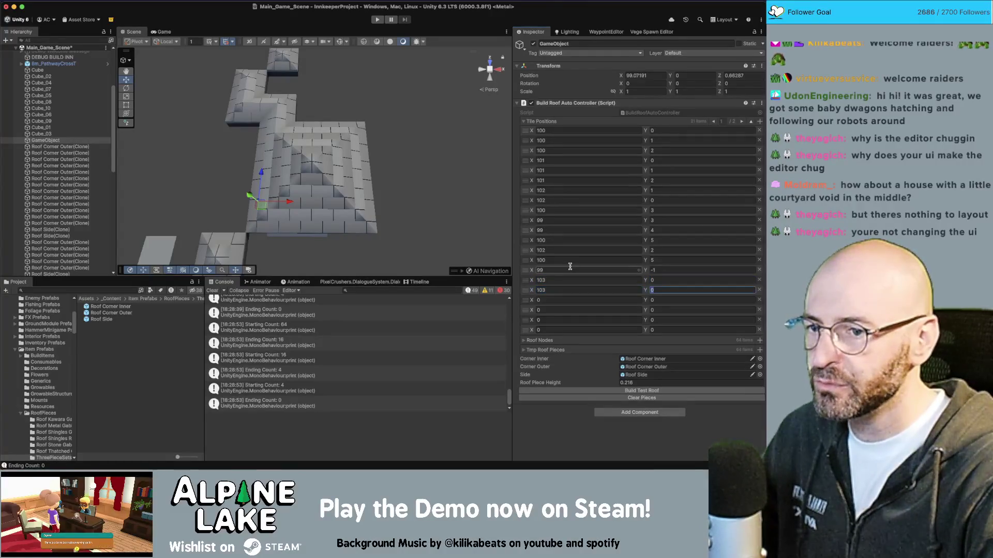
pyautogui.press('Tab')
pyautogui.press('Tab')
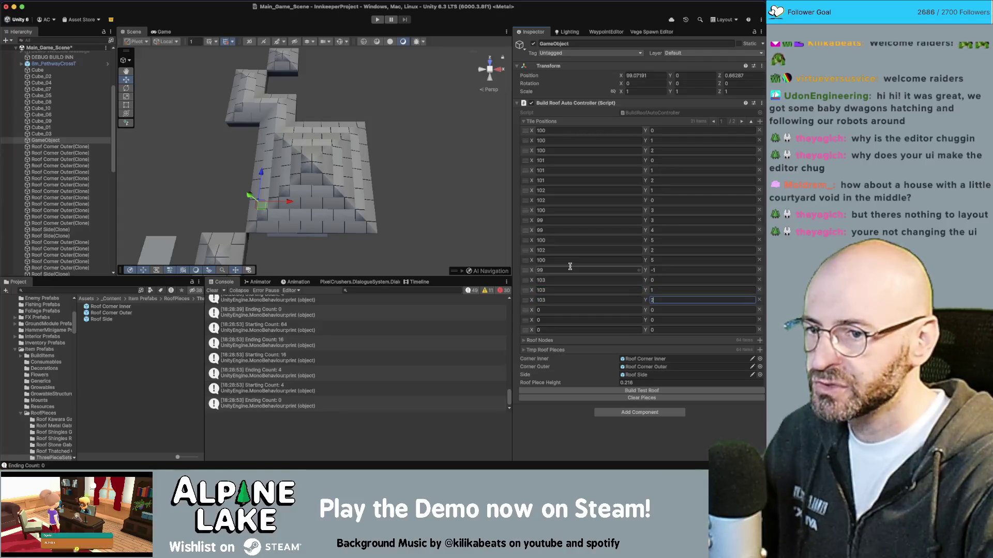
pyautogui.press('Tab')
pyautogui.write('10')
pyautogui.press('Tab')
pyautogui.write('3')
pyautogui.press('Tab')
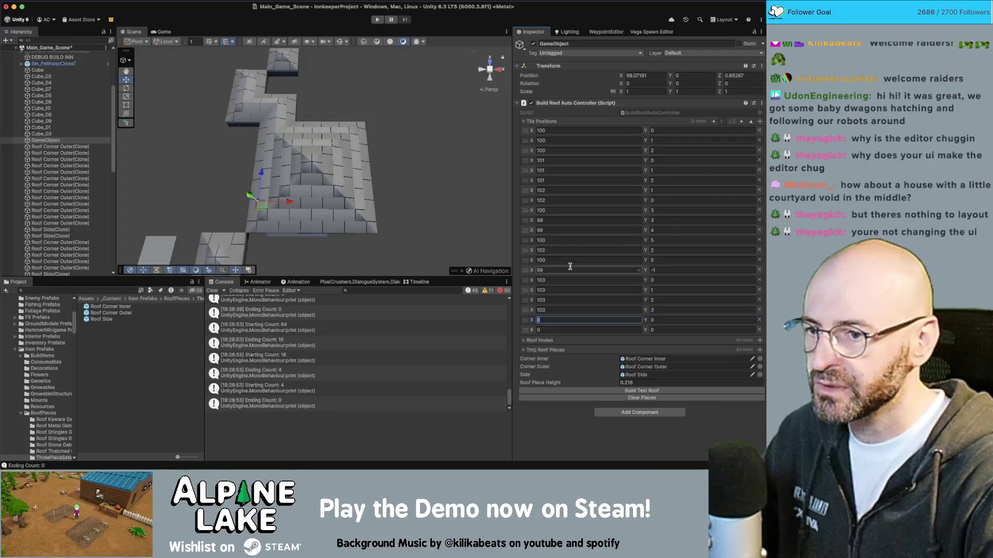
pyautogui.press('Tab')
pyautogui.write('4')
pyautogui.press('Tab')
pyautogui.write('103')
pyautogui.press('Tab')
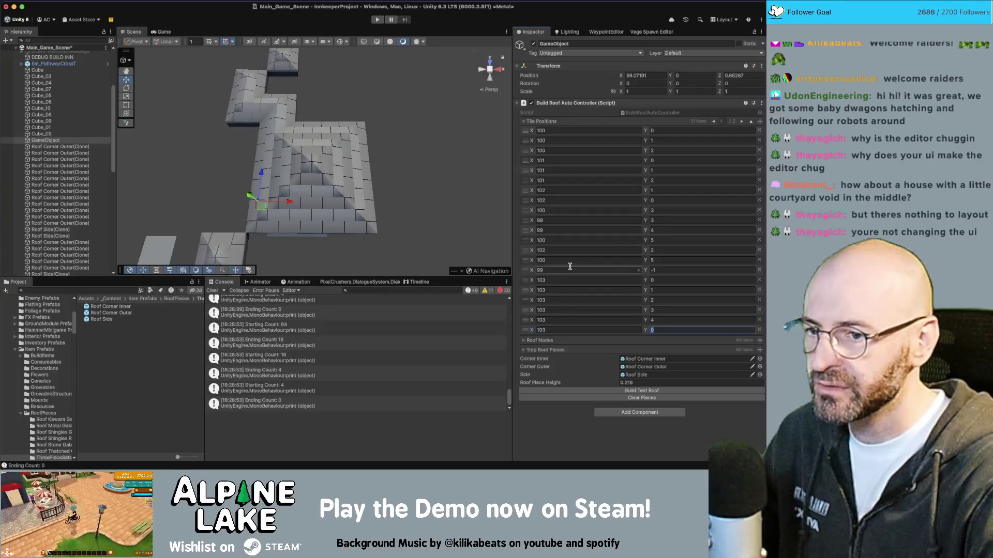
# - Add more entries and fill in X 104 rows for Y values 0 through 5
pyautogui.click(759, 122)
pyautogui.click(760, 121)
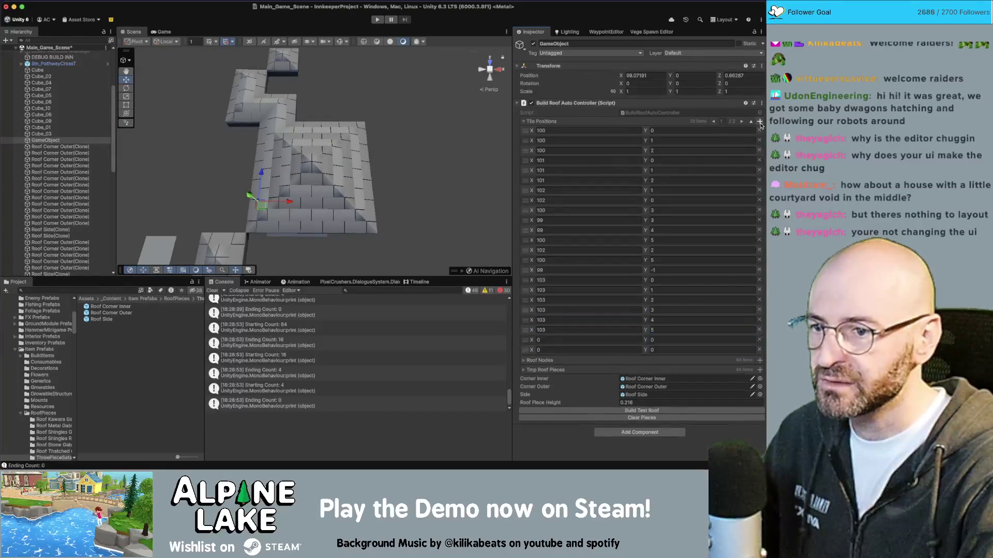
pyautogui.click(759, 122)
pyautogui.click(760, 122)
pyautogui.click(759, 124)
pyautogui.click(760, 124)
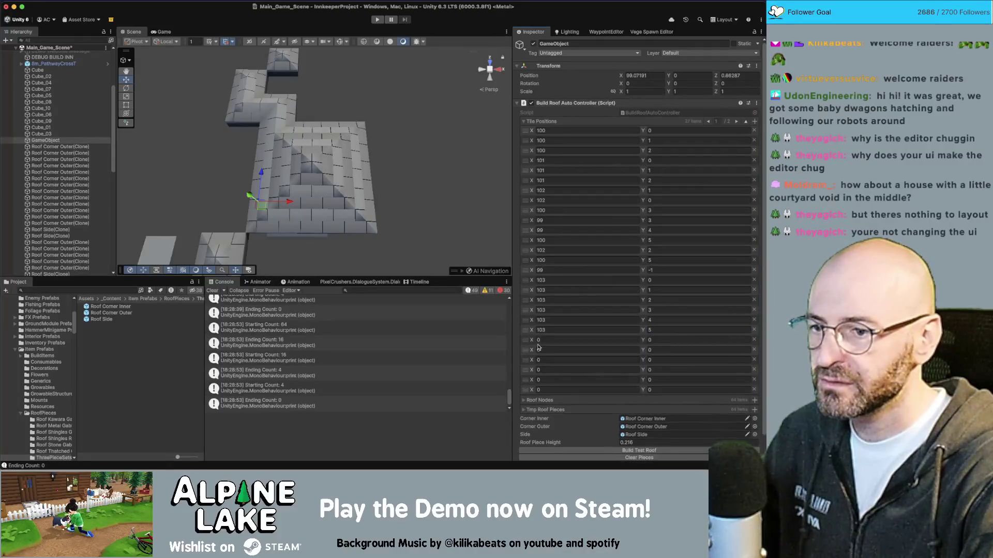
pyautogui.click(573, 340)
pyautogui.write('104')
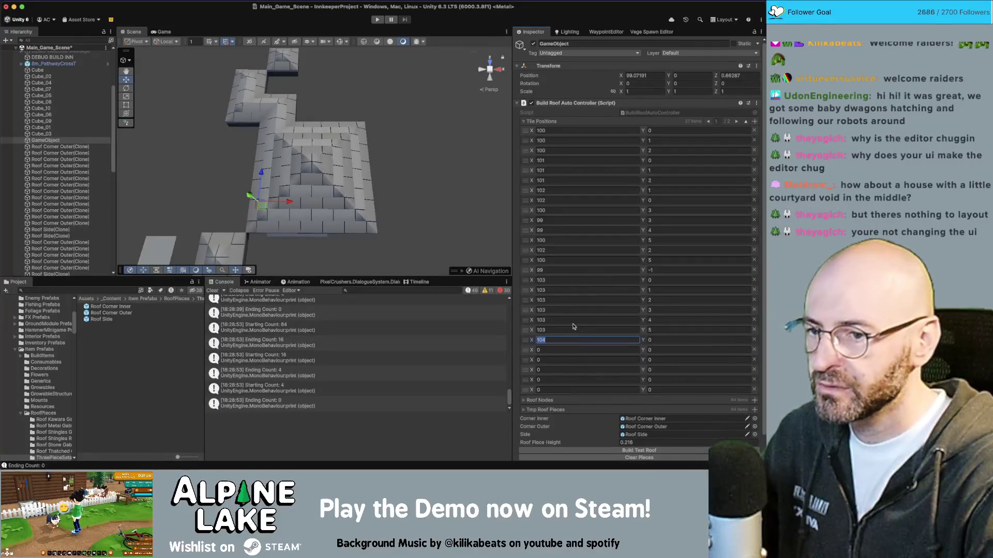
pyautogui.press('Tab')
pyautogui.press('Tab')
pyautogui.write('104')
pyautogui.press('Tab')
pyautogui.write('1')
pyautogui.press('Tab')
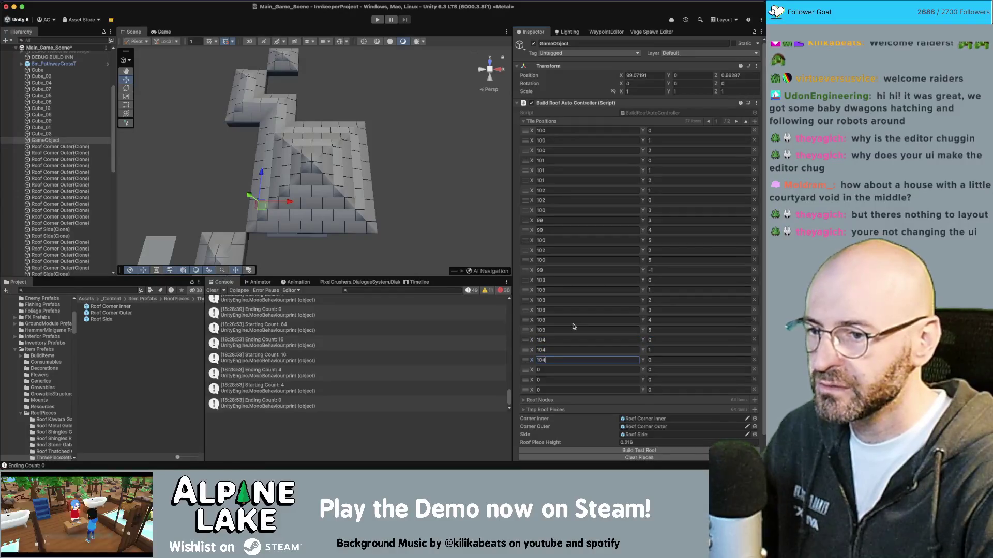
pyautogui.press('Tab')
pyautogui.write('2')
pyautogui.press('Tab')
pyautogui.write('104')
pyautogui.press('Tab')
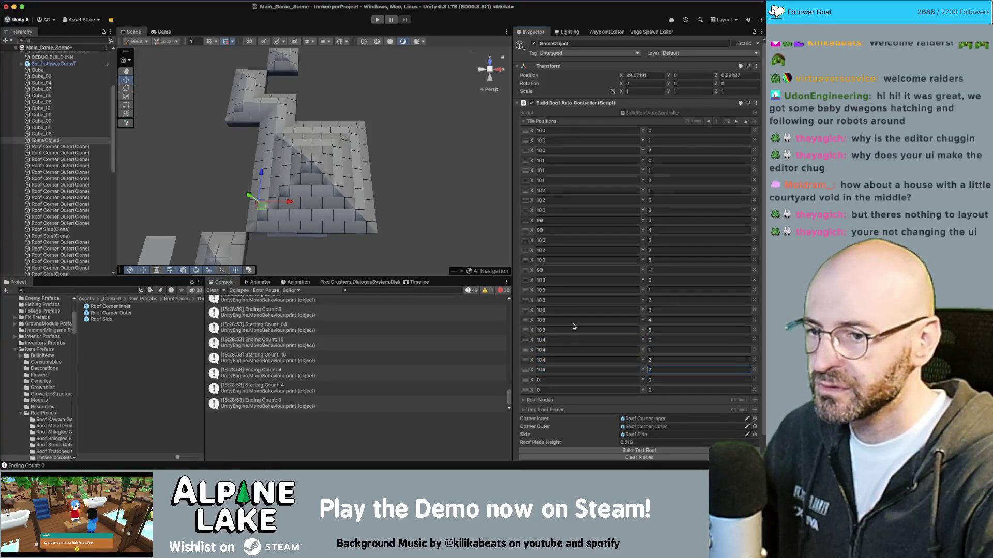
pyautogui.write('3')
pyautogui.press('Tab')
pyautogui.write('104')
pyautogui.press('Tab')
pyautogui.write('4')
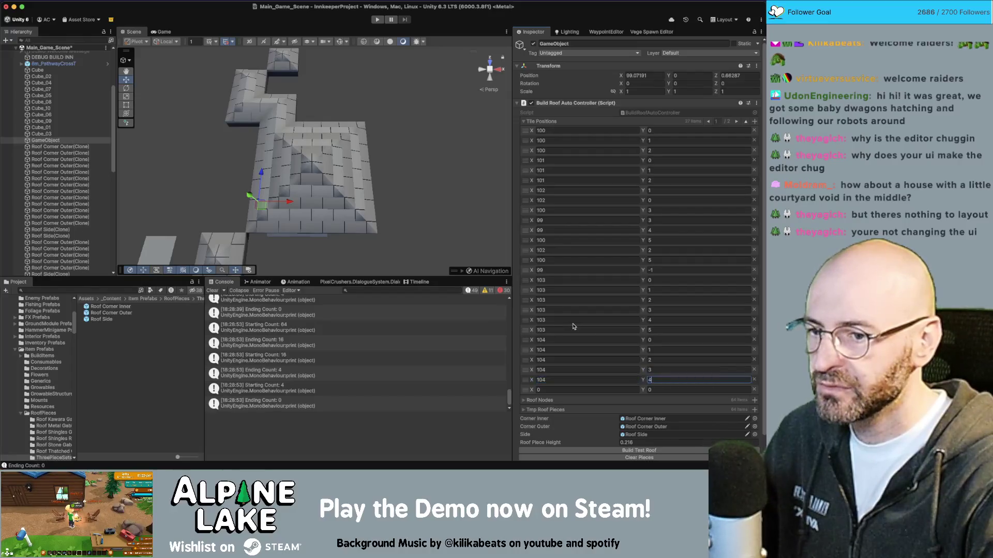
pyautogui.press('Tab')
pyautogui.write('104')
pyautogui.press('Tab')
pyautogui.write('5')
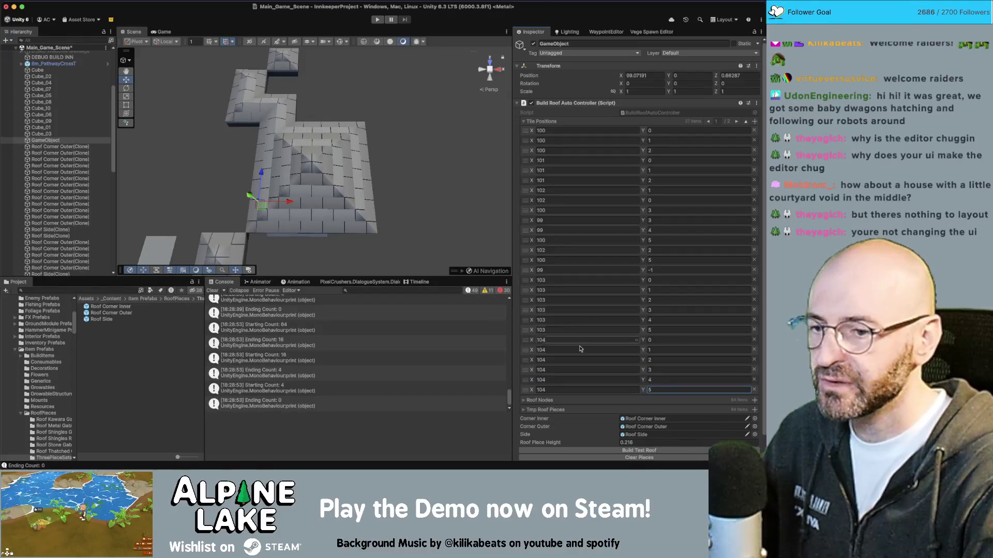
# - Rebuild the test roof and orbit around the enlarged layout
pyautogui.scroll(-1, 581, 349)
pyautogui.click(601, 430)
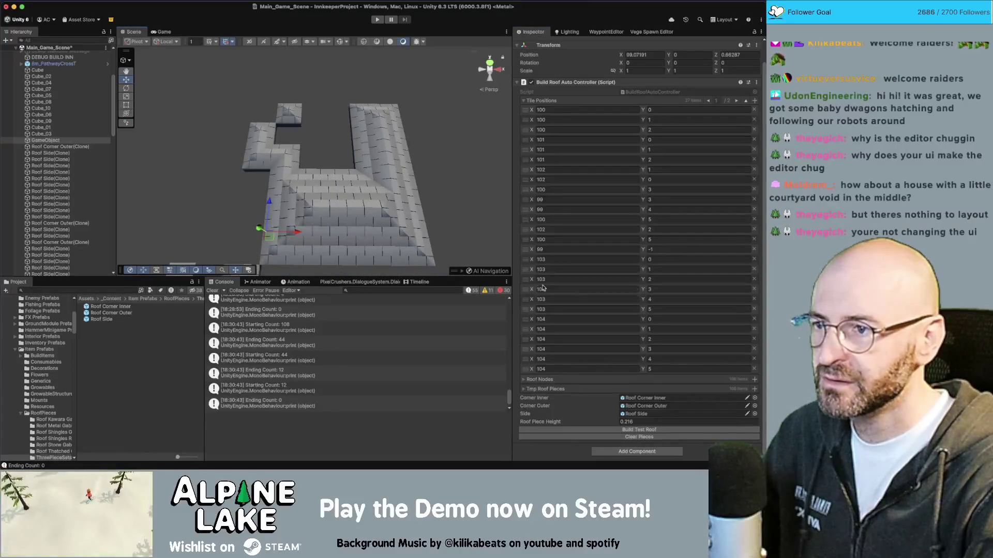
pyautogui.moveTo(408, 192); pyautogui.dragTo(410, 190)
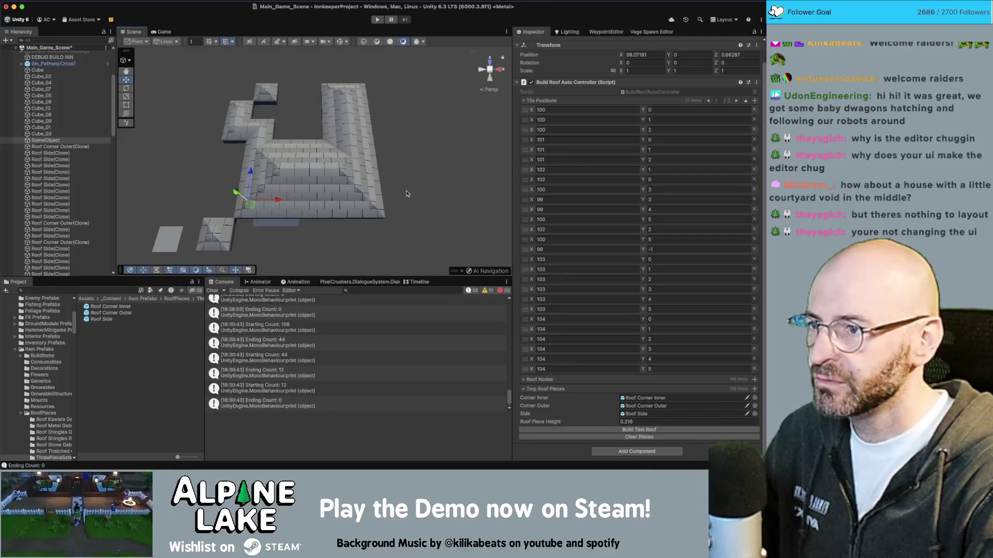
pyautogui.moveTo(404, 186); pyautogui.dragTo(395, 158)
pyautogui.scroll(4, 383, 160)
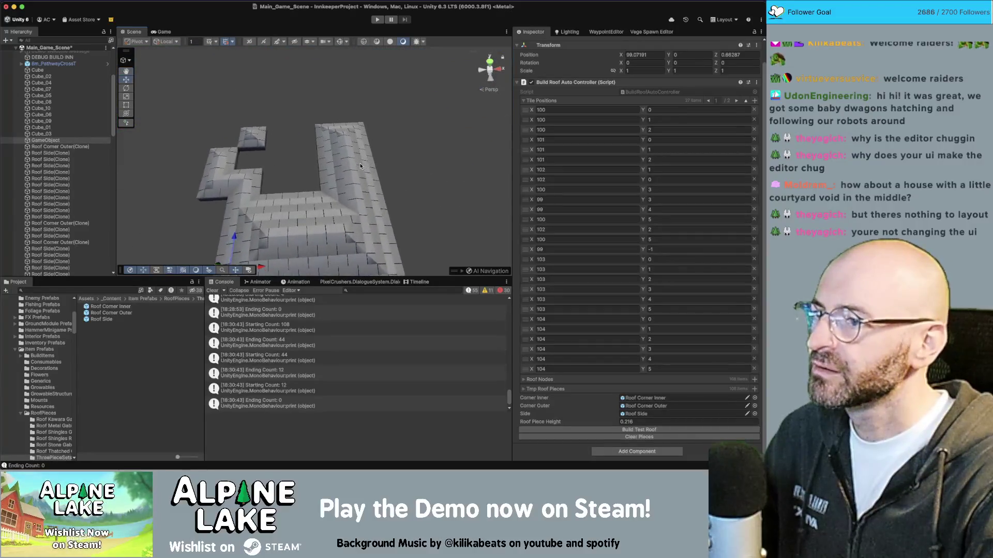
pyautogui.scroll(-3, 355, 168)
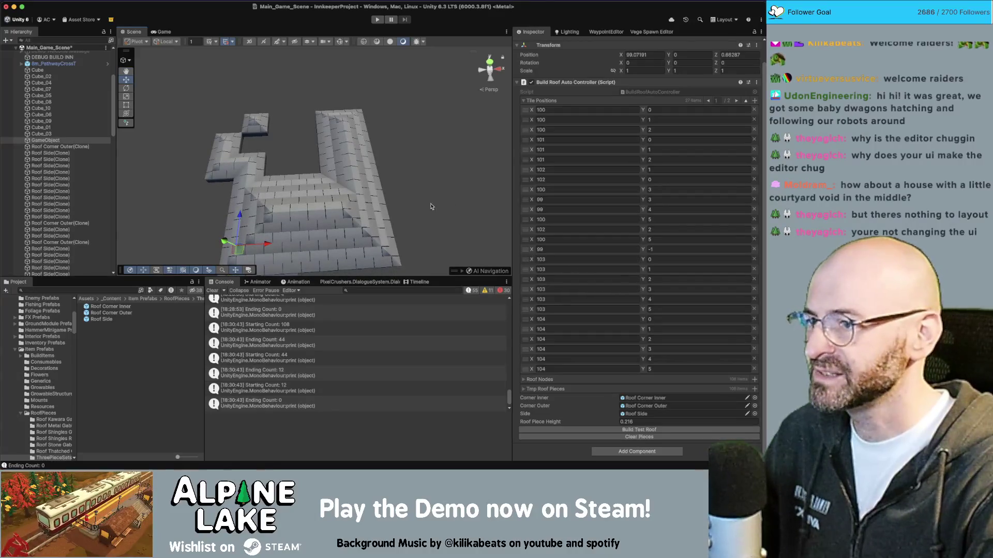
pyautogui.scroll(-2, 431, 206)
# - Append a new tile position with X 101 and rebuild the test roof
pyautogui.click(755, 101)
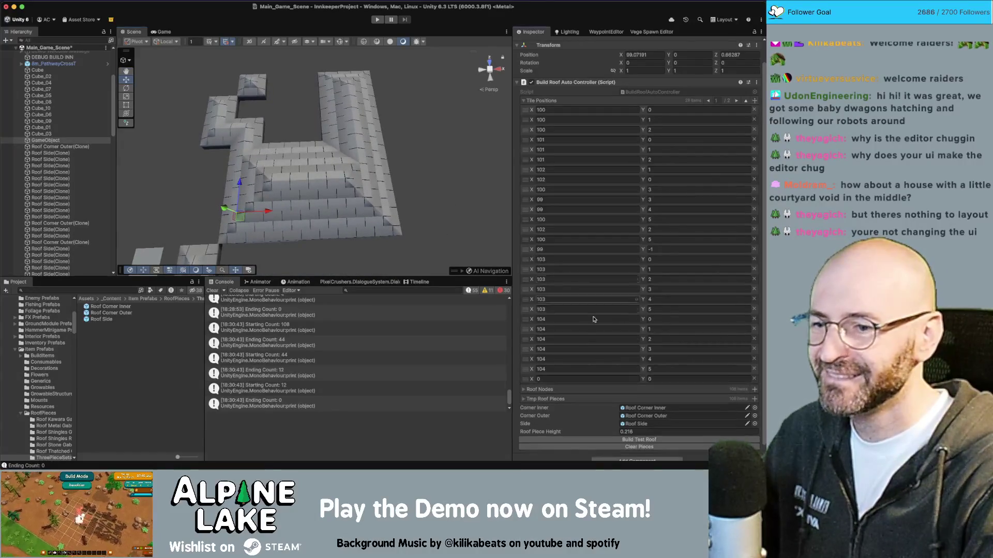
pyautogui.click(556, 379)
pyautogui.write('1')
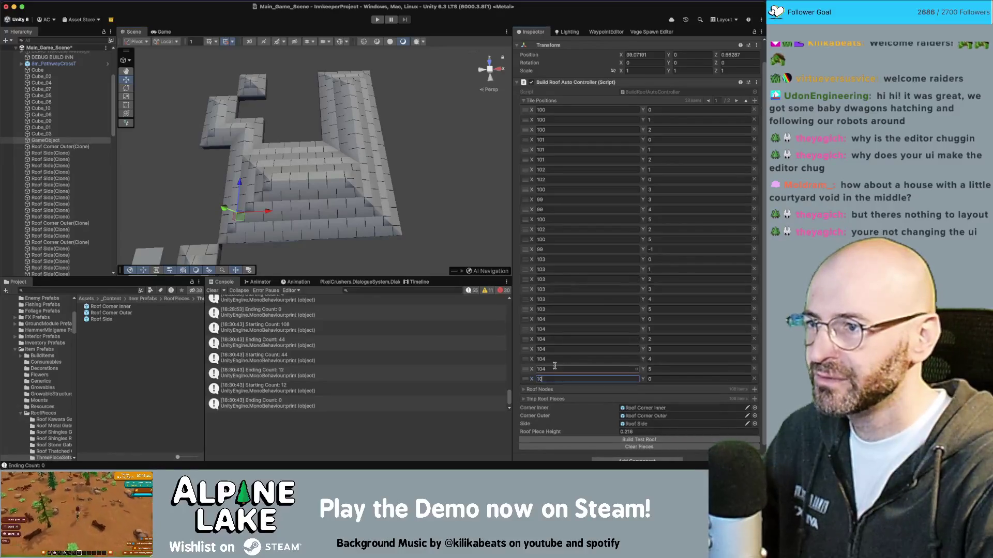
pyautogui.write('0')
pyautogui.press('Tab')
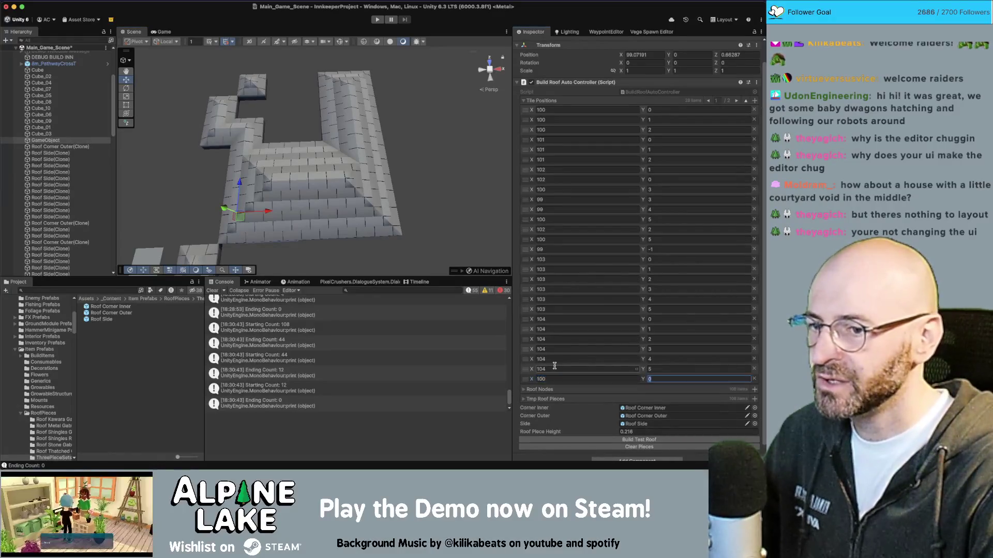
pyautogui.write('5')
pyautogui.click(650, 440)
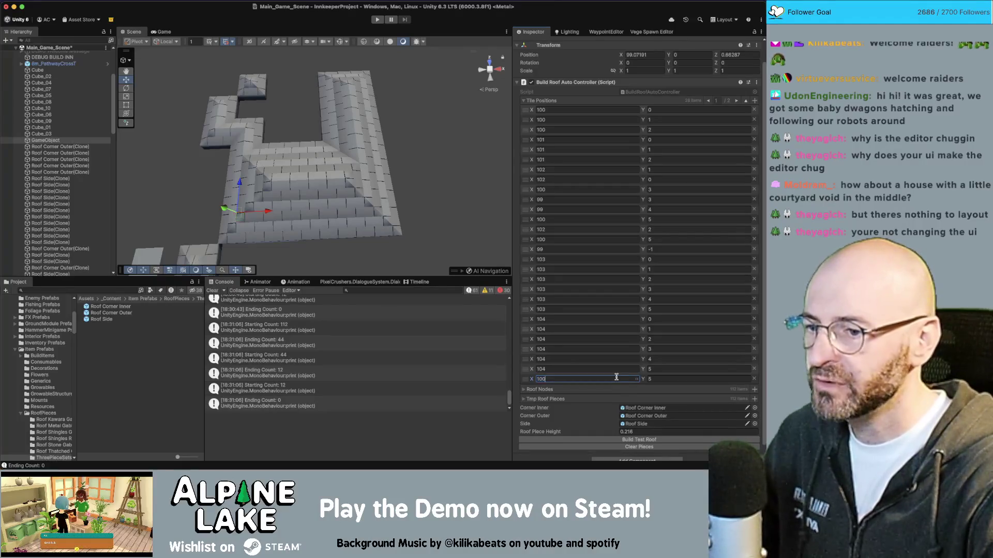
pyautogui.write('101')
pyautogui.click(635, 439)
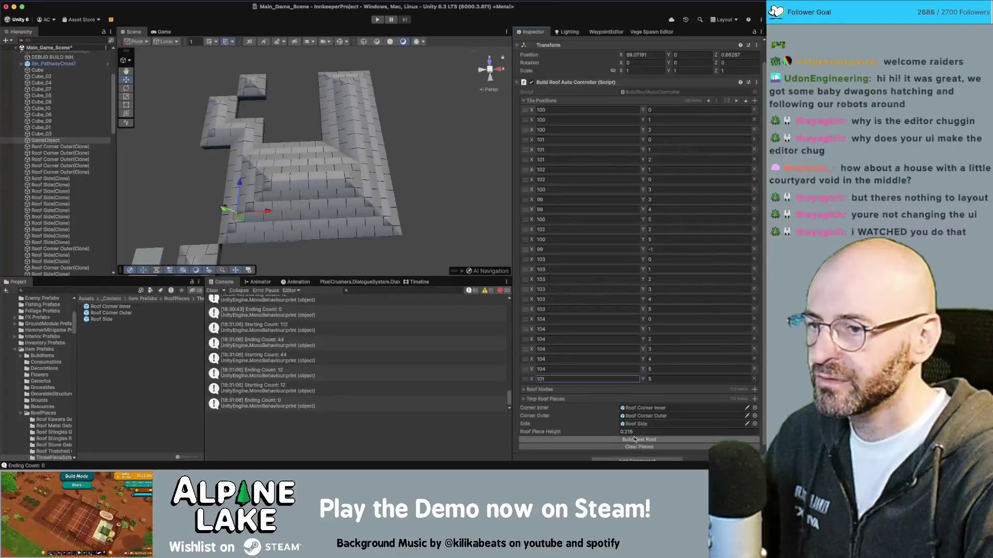
pyautogui.click(607, 379)
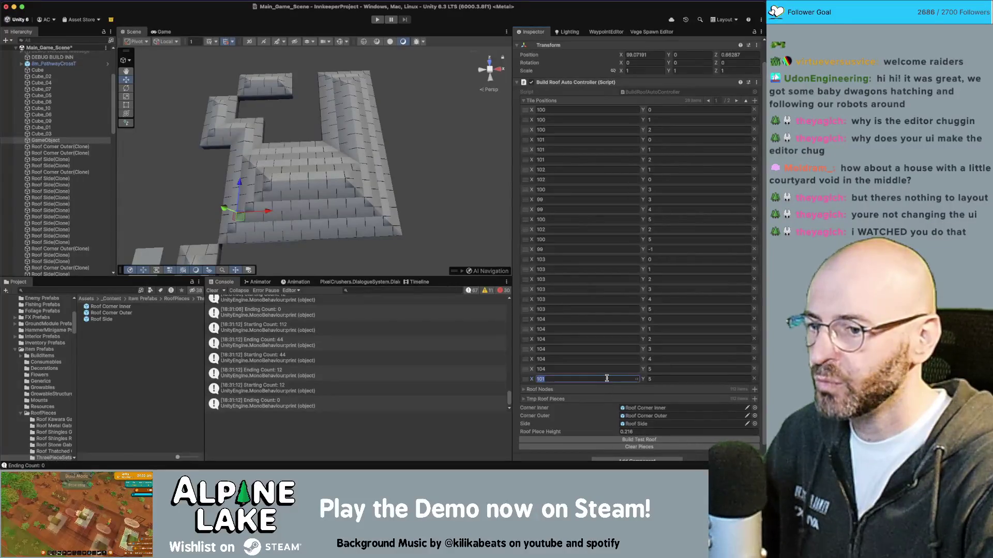
pyautogui.press('Tab')
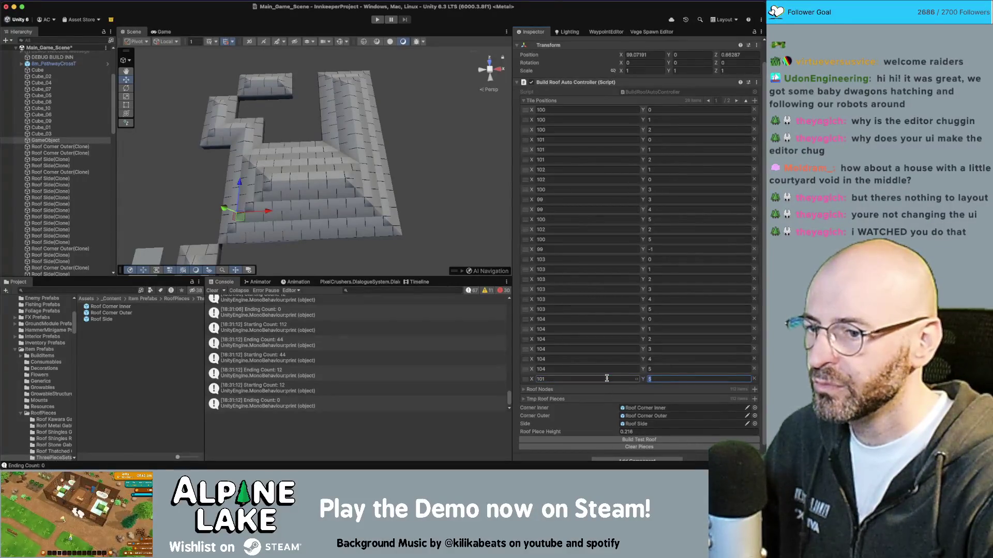
# - Add two more tile positions, 101,4 and one with Y 3, and rebuild the roof
pyautogui.click(755, 100)
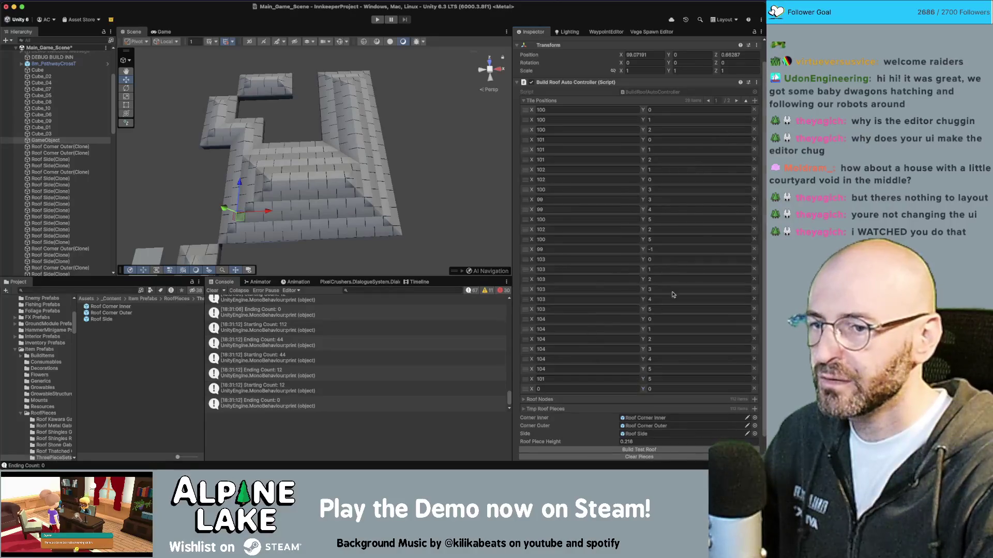
pyautogui.click(755, 100)
pyautogui.click(548, 388)
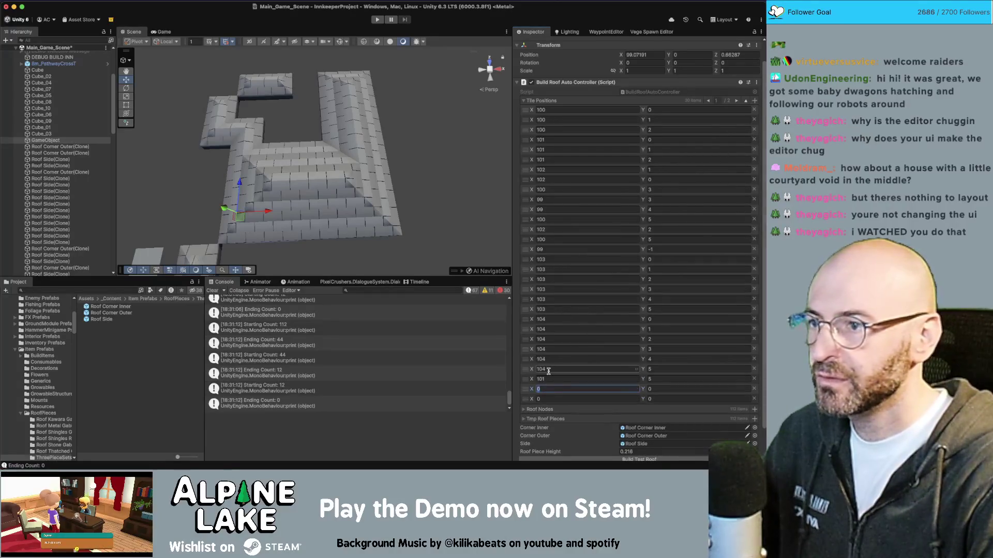
pyautogui.write('101')
pyautogui.press('Tab')
pyautogui.write('4')
pyautogui.press('Tab')
pyautogui.write('101')
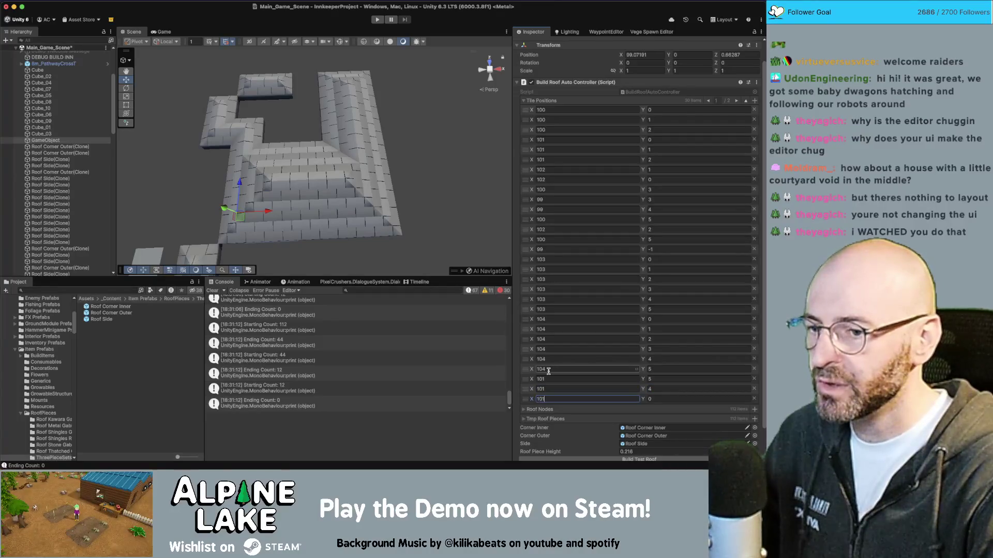
pyautogui.press('Tab')
pyautogui.write('3')
pyautogui.scroll(-2, 595, 403)
pyautogui.click(635, 431)
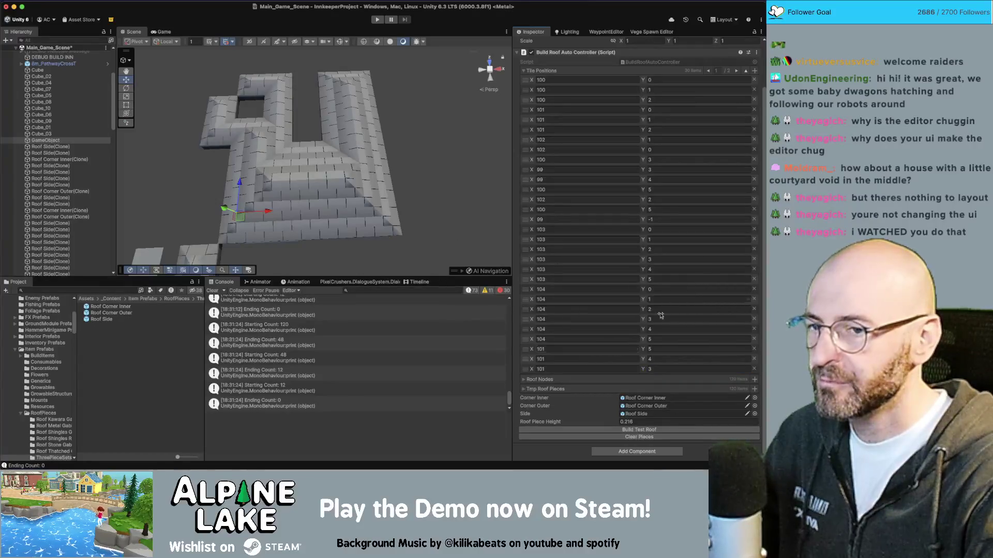
# - Add tile positions 102,3 and 102,4 and rebuild the test roof
pyautogui.click(755, 71)
pyautogui.click(755, 71)
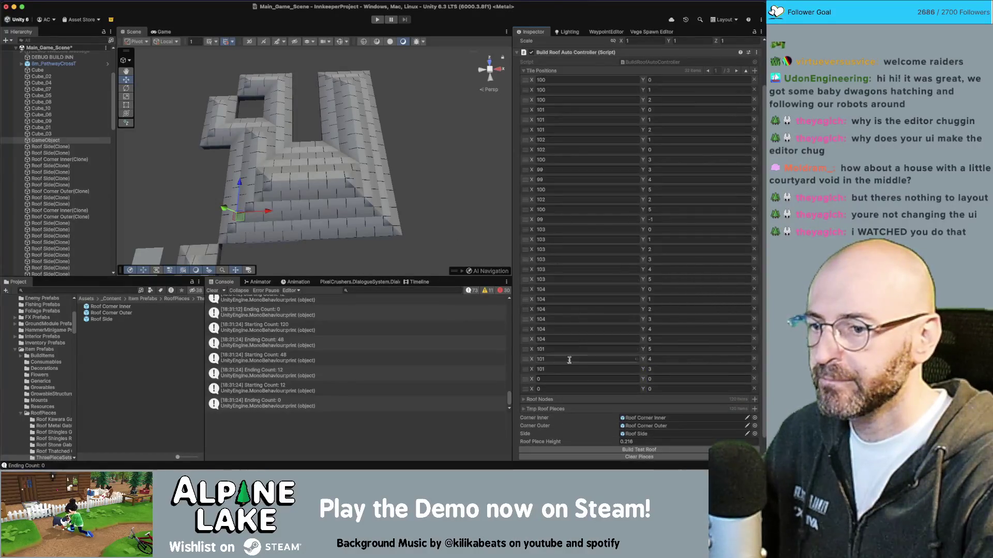
pyautogui.click(558, 379)
pyautogui.write('2')
pyautogui.press('Tab')
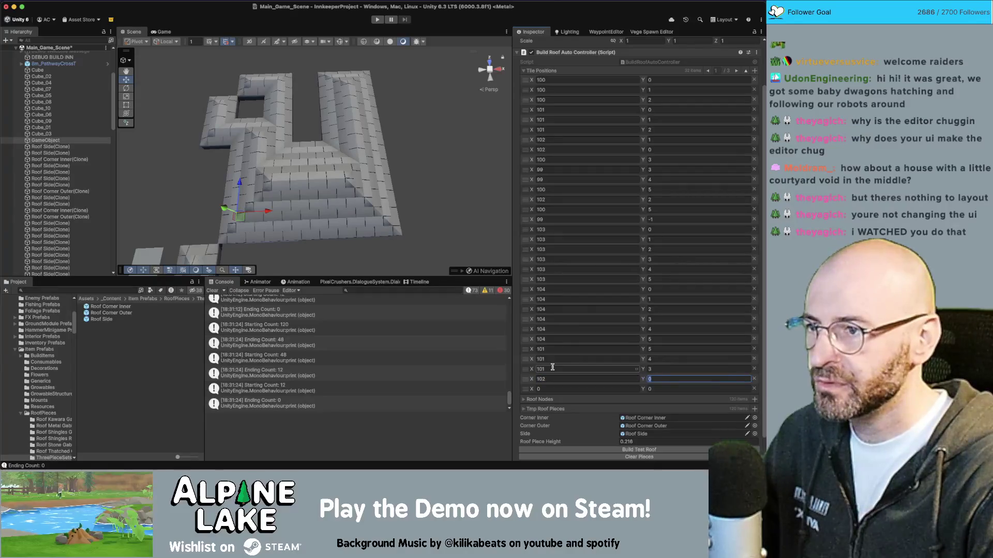
pyautogui.write('3')
pyautogui.press('Tab')
pyautogui.write('2')
pyautogui.press('Tab')
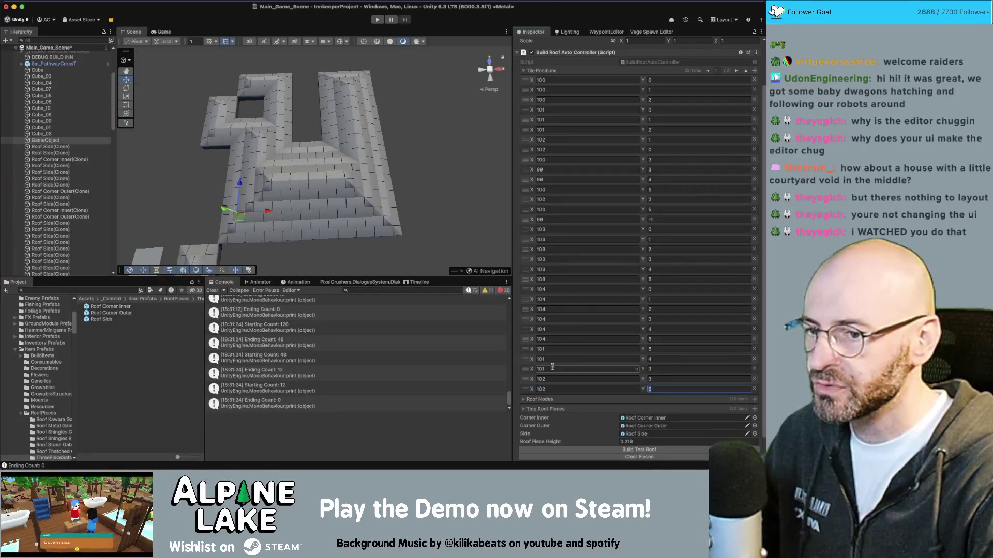
pyautogui.write('4')
pyautogui.scroll(-1, 646, 409)
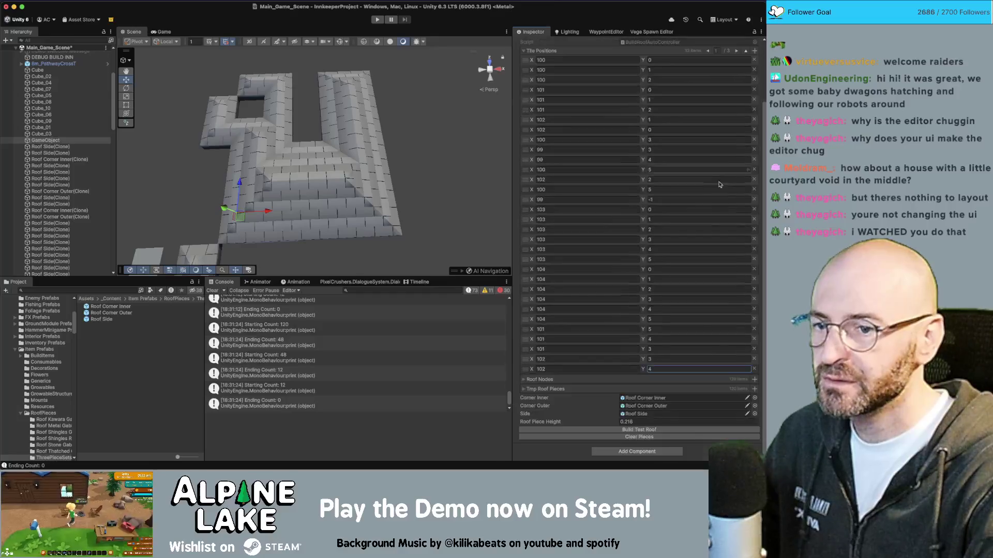
pyautogui.click(693, 431)
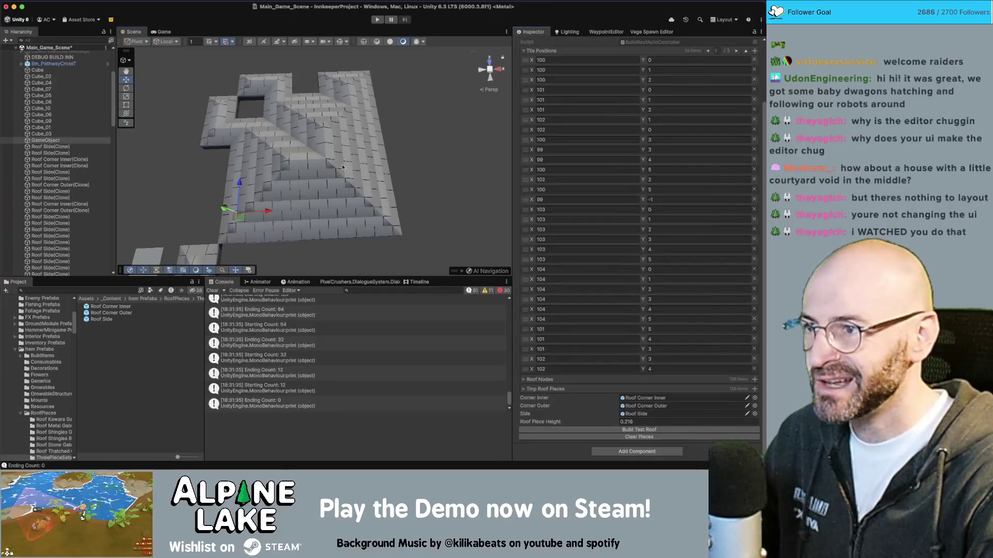
# - Orbit around the rebuilt roof and select the flat tile Cube_10
pyautogui.scroll(5, 342, 167)
pyautogui.moveTo(342, 167); pyautogui.dragTo(414, 144)
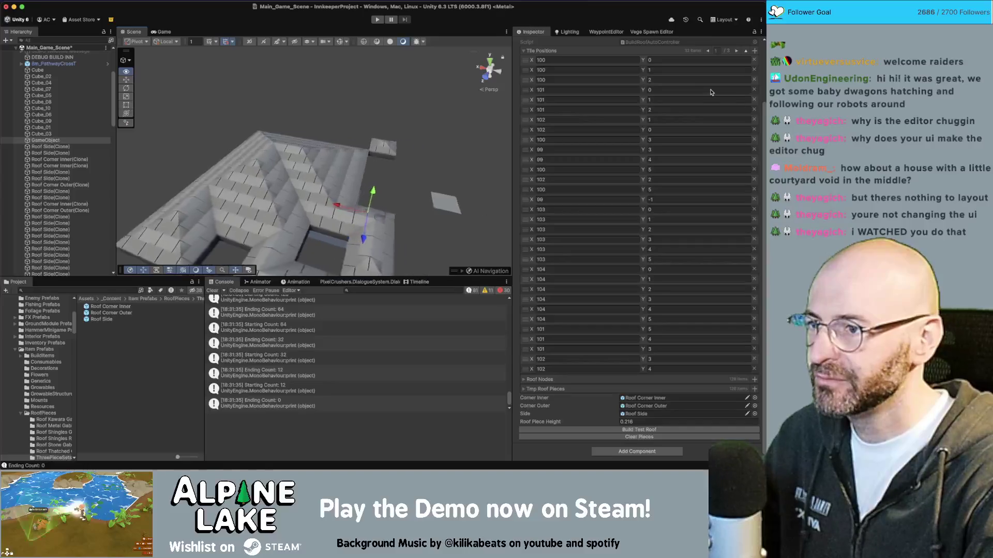
pyautogui.moveTo(351, 166)
pyautogui.mouseDown()
pyautogui.moveTo(289, 133)
pyautogui.moveTo(341, 151)
pyautogui.moveTo(322, 135)
pyautogui.mouseUp()
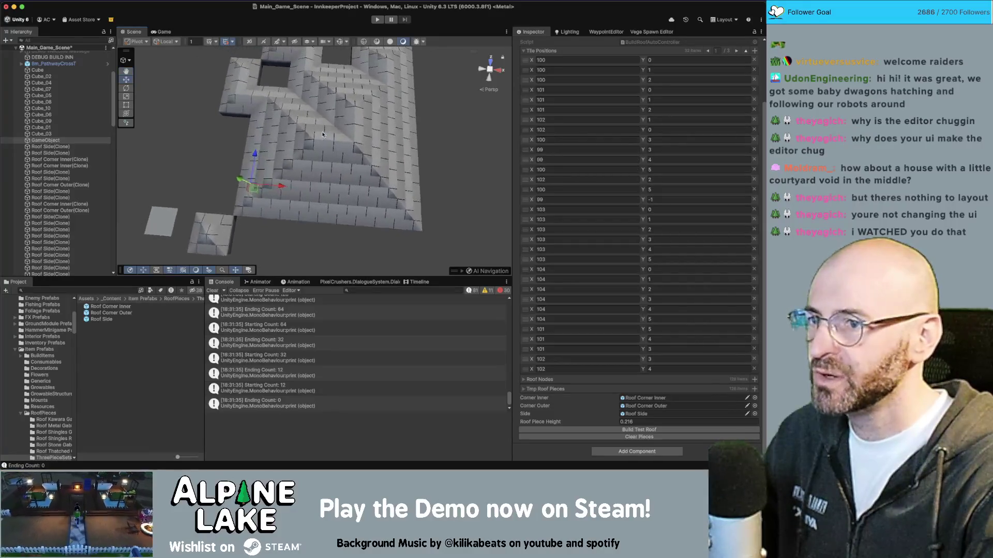
pyautogui.moveTo(325, 211)
pyautogui.mouseDown()
pyautogui.moveTo(307, 197)
pyautogui.moveTo(321, 195)
pyautogui.mouseUp()
pyautogui.click(321, 195)
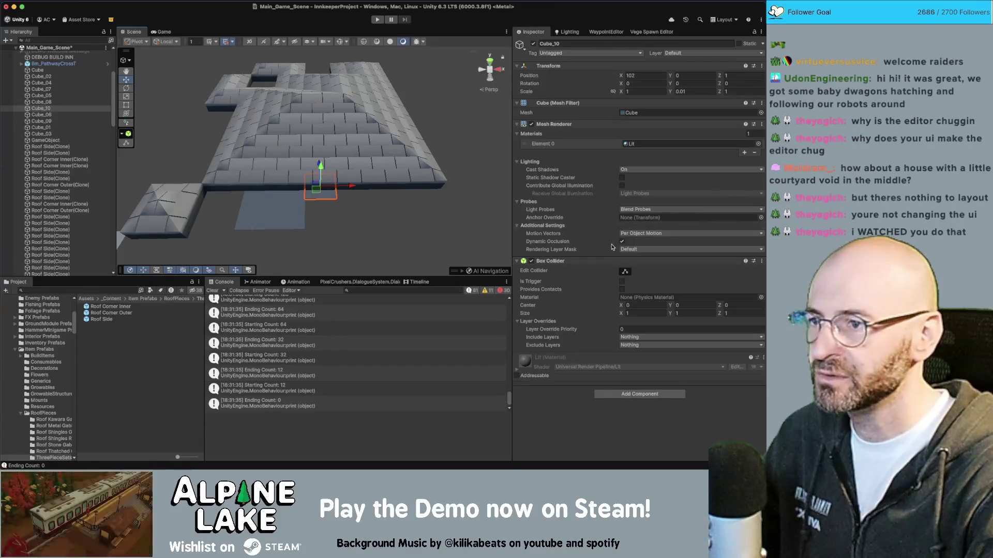
# - Remove one tile position entry and rebuild the roof with a courtyard hole
pyautogui.click(49, 141)
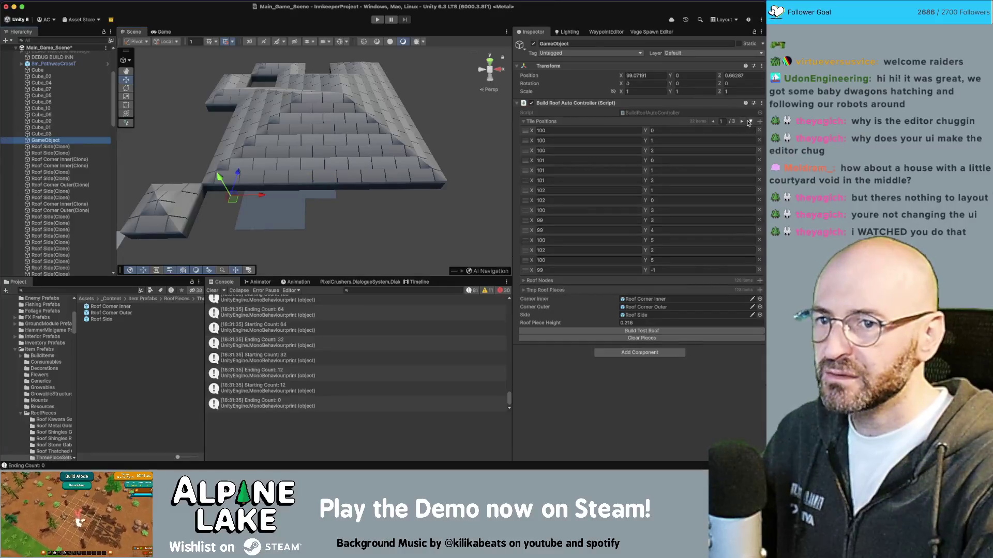
pyautogui.click(749, 122)
pyautogui.click(653, 191)
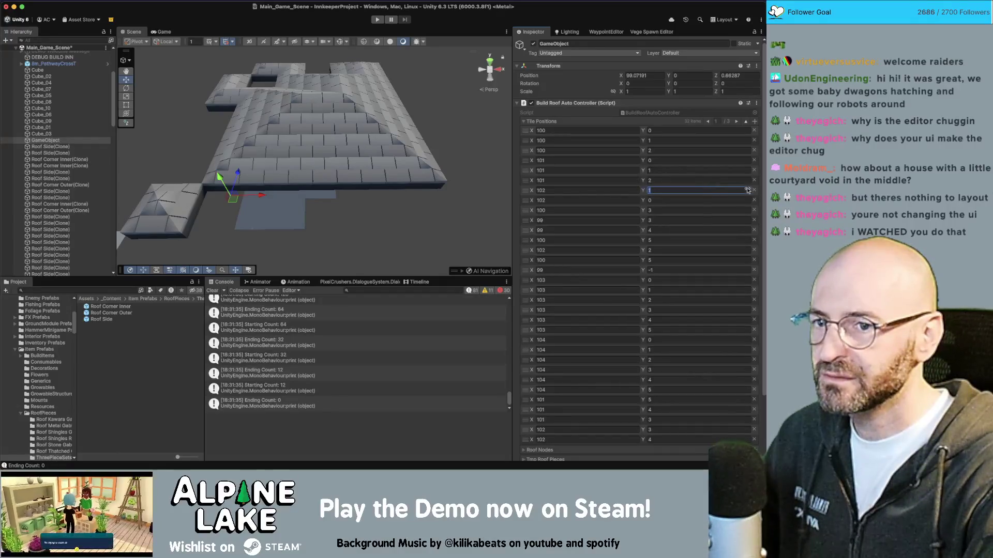
pyautogui.click(753, 191)
pyautogui.scroll(-3, 694, 227)
pyautogui.click(639, 430)
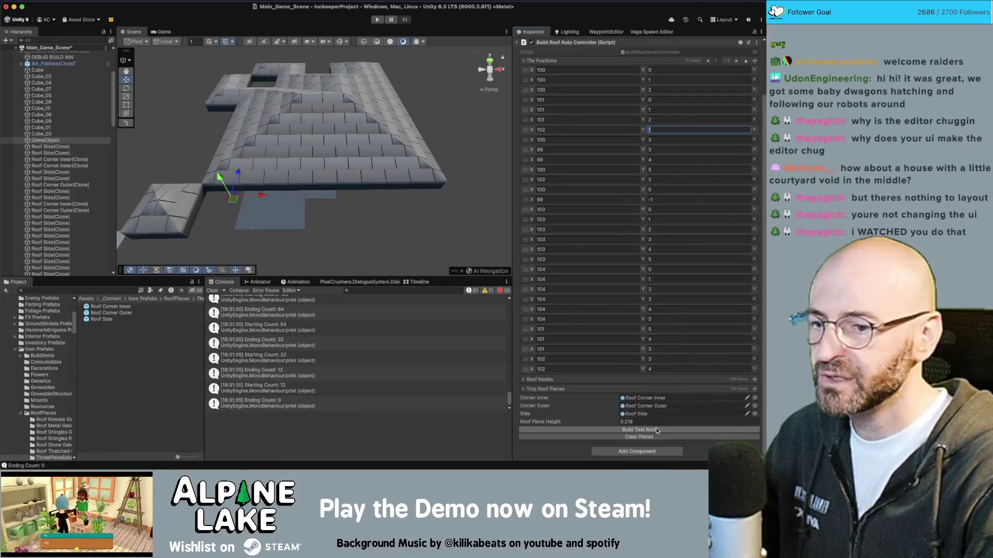
pyautogui.moveTo(413, 196)
pyautogui.mouseDown()
pyautogui.moveTo(429, 187)
pyautogui.moveTo(421, 204)
pyautogui.moveTo(422, 194)
pyautogui.moveTo(293, 160)
pyautogui.moveTo(523, 168)
pyautogui.moveTo(527, 150)
pyautogui.moveTo(584, 146)
pyautogui.moveTo(370, 183)
pyautogui.moveTo(423, 202)
pyautogui.mouseUp()
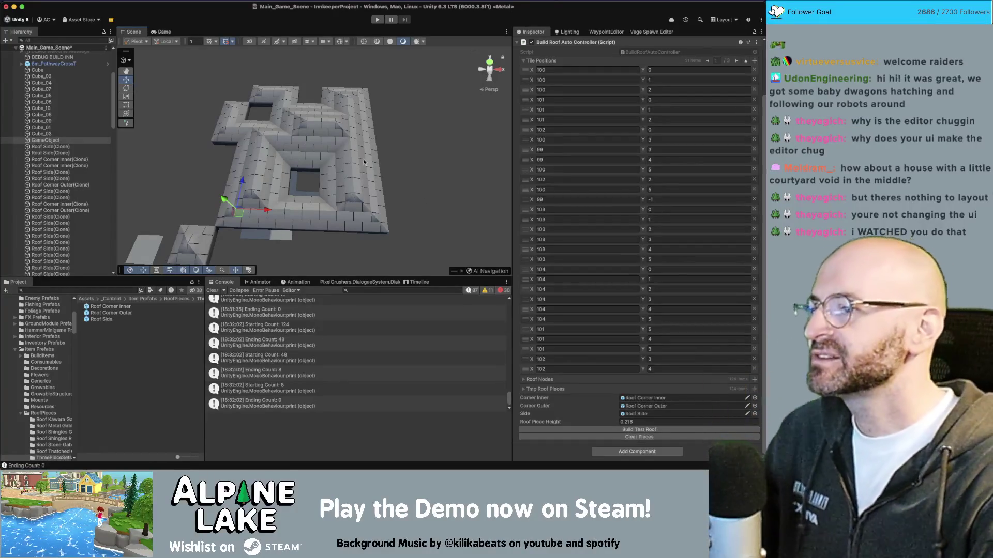
pyautogui.click(379, 108)
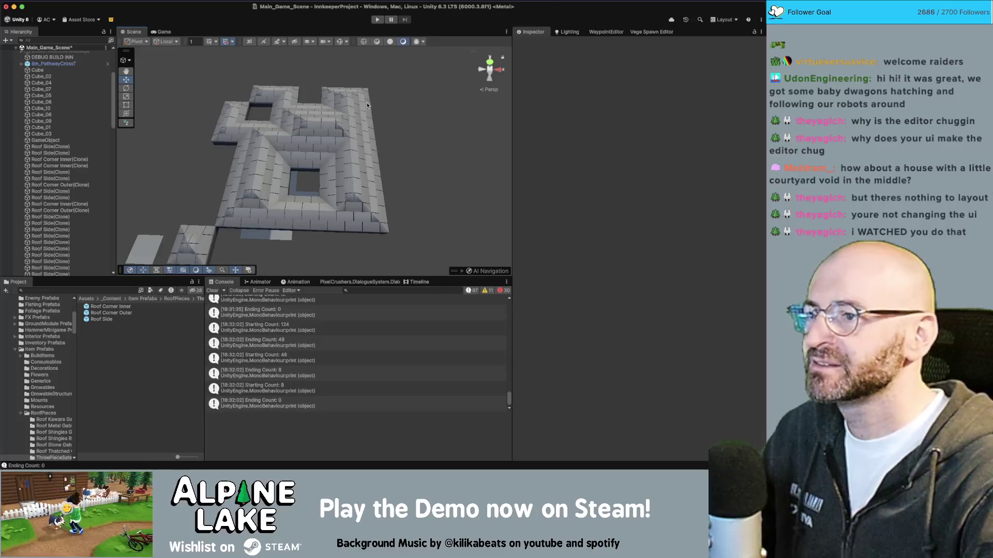
# - Orbit around the finished roof to inspect the courtyard holes from above
pyautogui.moveTo(365, 109); pyautogui.dragTo(245, 102)
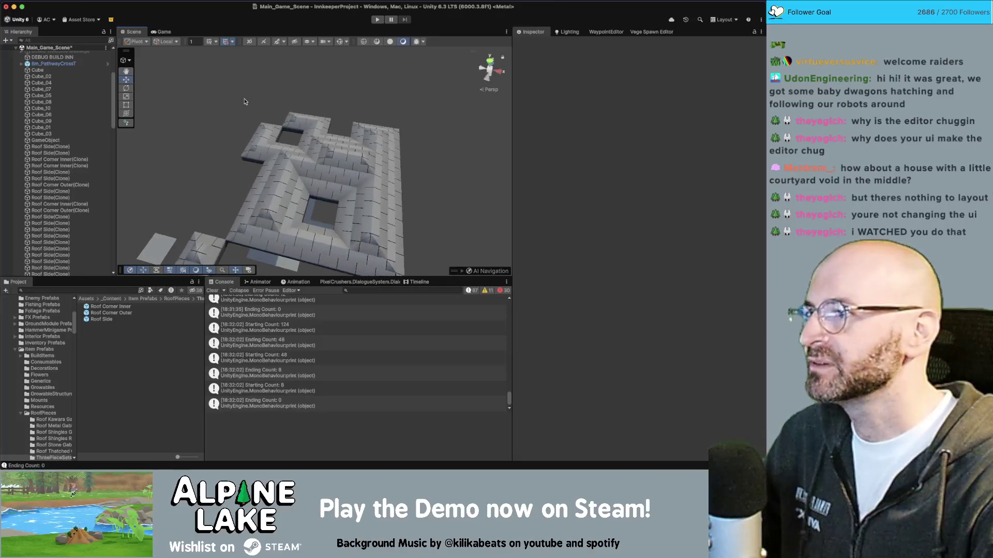
pyautogui.moveTo(246, 174); pyautogui.dragTo(241, 152)
pyautogui.scroll(6, 239, 147)
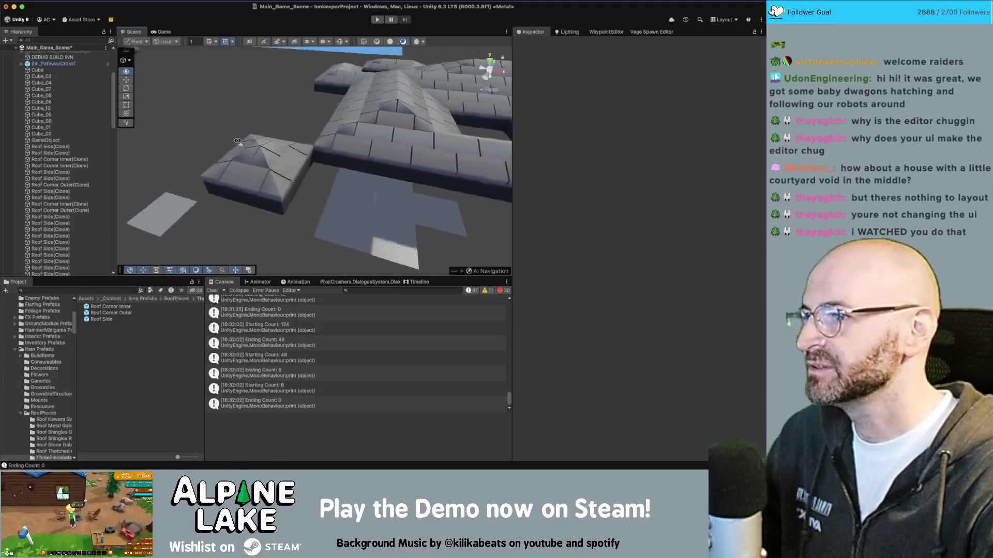
pyautogui.moveTo(250, 94)
pyautogui.mouseDown()
pyautogui.moveTo(307, 139)
pyautogui.moveTo(445, 128)
pyautogui.mouseUp()
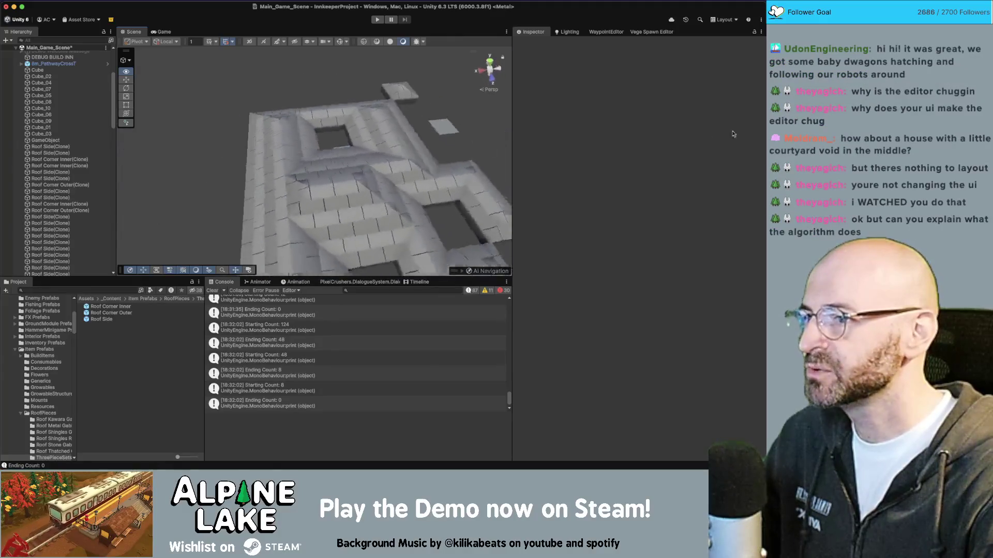
pyautogui.moveTo(377, 132); pyautogui.dragTo(248, 130)
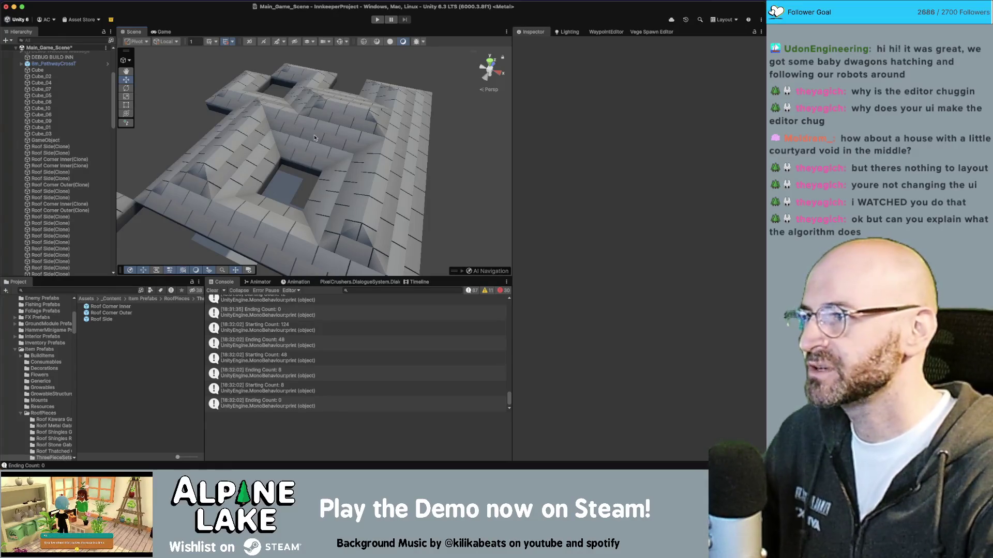
pyautogui.moveTo(315, 138); pyautogui.dragTo(355, 173)
pyautogui.scroll(-5, 331, 155)
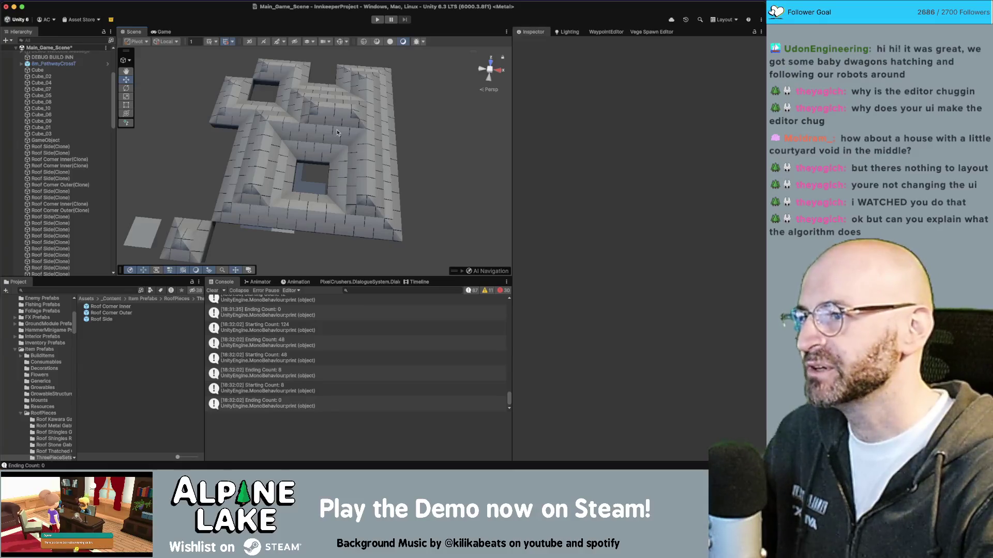
pyautogui.moveTo(337, 133)
pyautogui.mouseDown()
pyautogui.moveTo(357, 148)
pyautogui.moveTo(285, 84)
pyautogui.mouseUp()
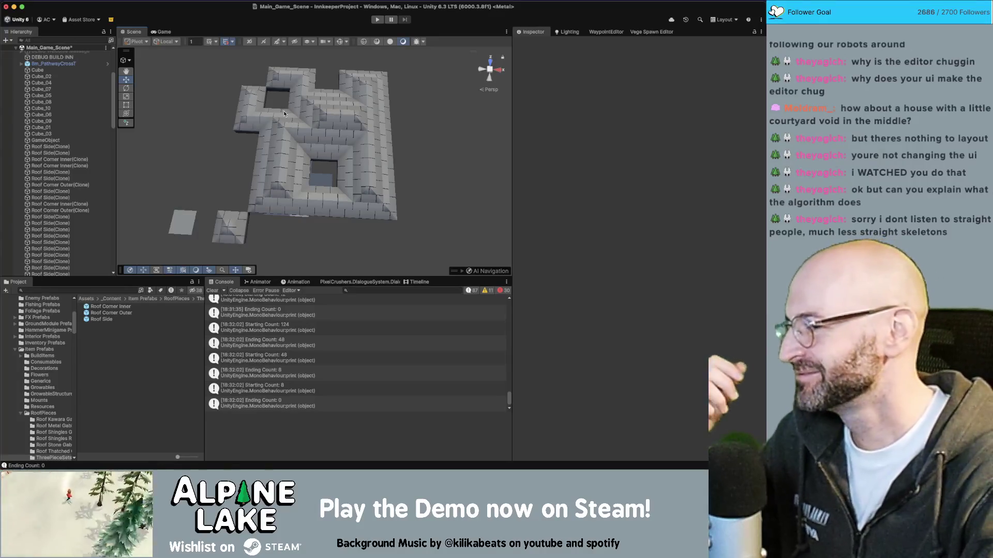
# - Inspect two outer corner roof pieces, deselect them, and switch to Chrome
pyautogui.click(345, 116)
pyautogui.click(319, 119)
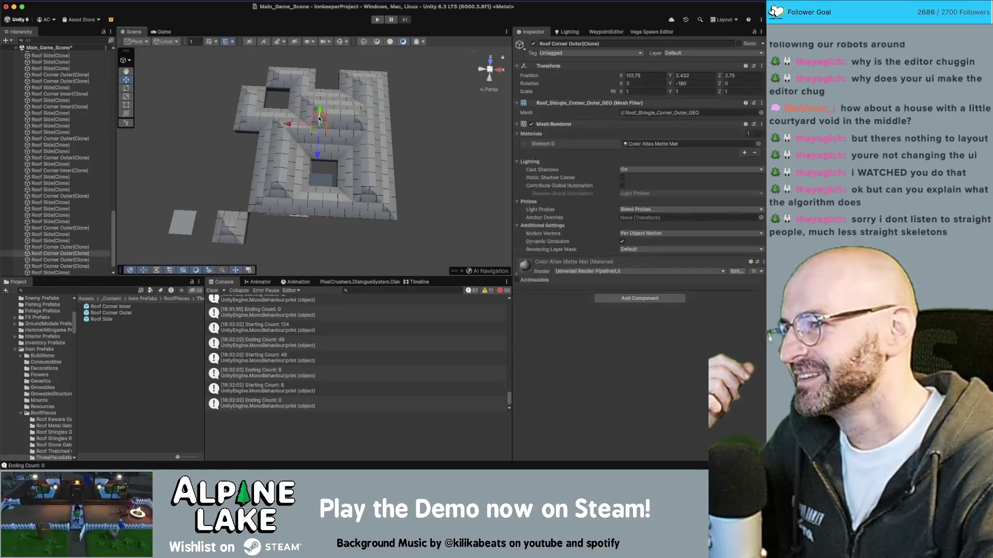
pyautogui.click(417, 108)
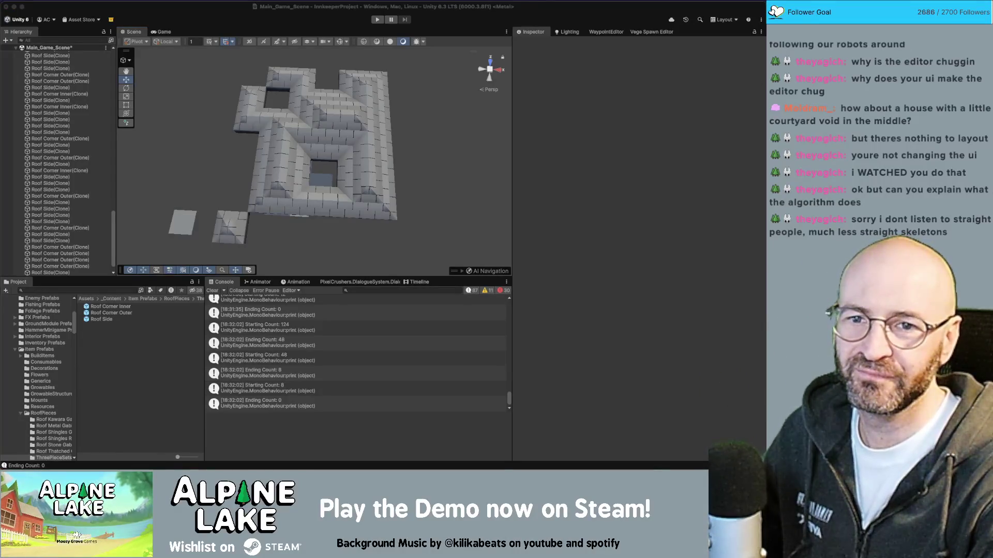
pyautogui.press('super+Tab')
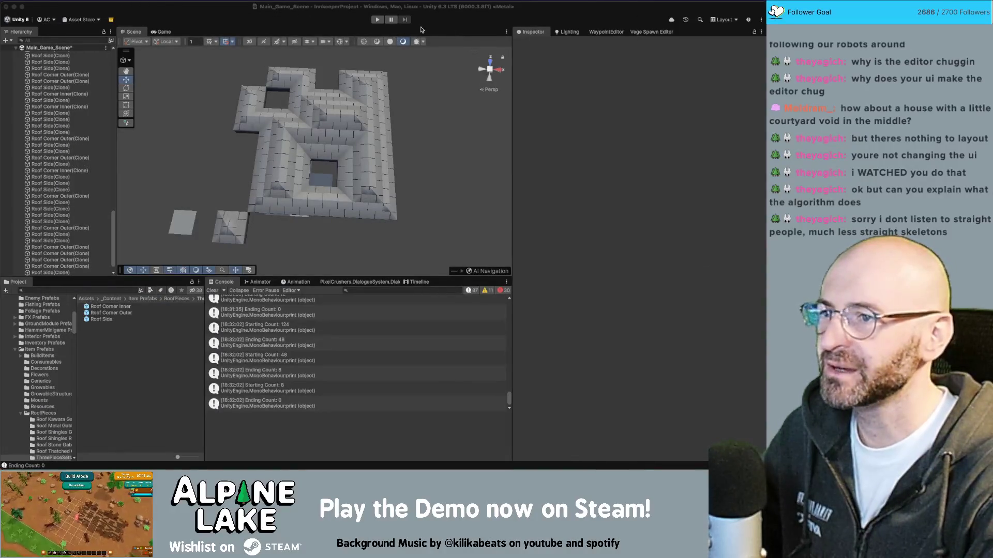
pyautogui.press('super+Tab')
pyautogui.press('super+Tab')
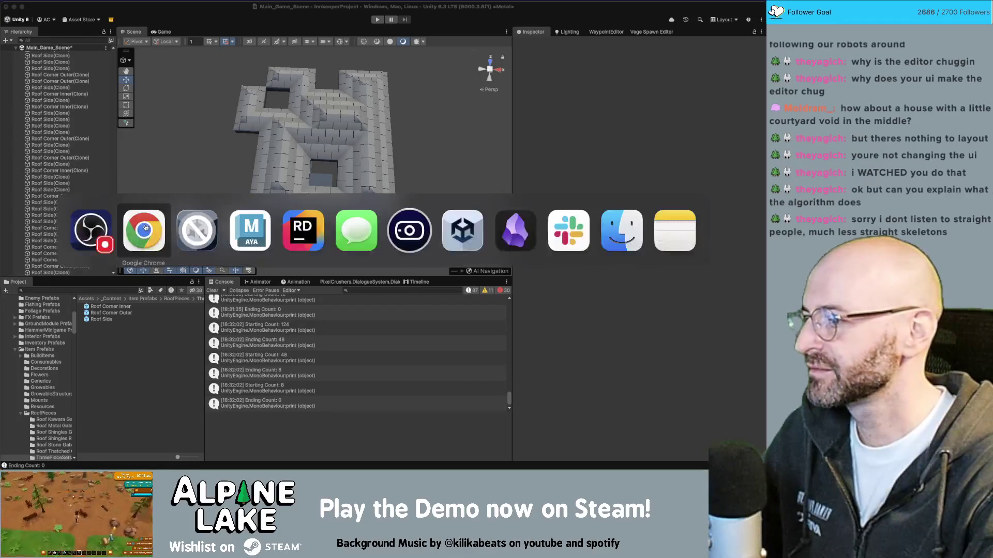
# - Search Google for 'straight skeleton algorithm' and open the Wikipedia Straight skeleton article
pyautogui.click(145, 228)
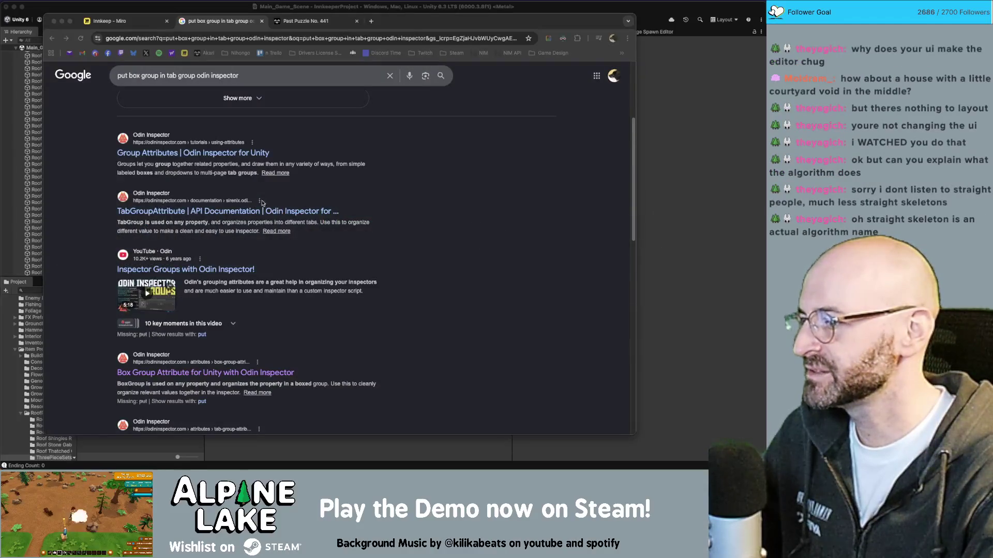
pyautogui.press('super+a')
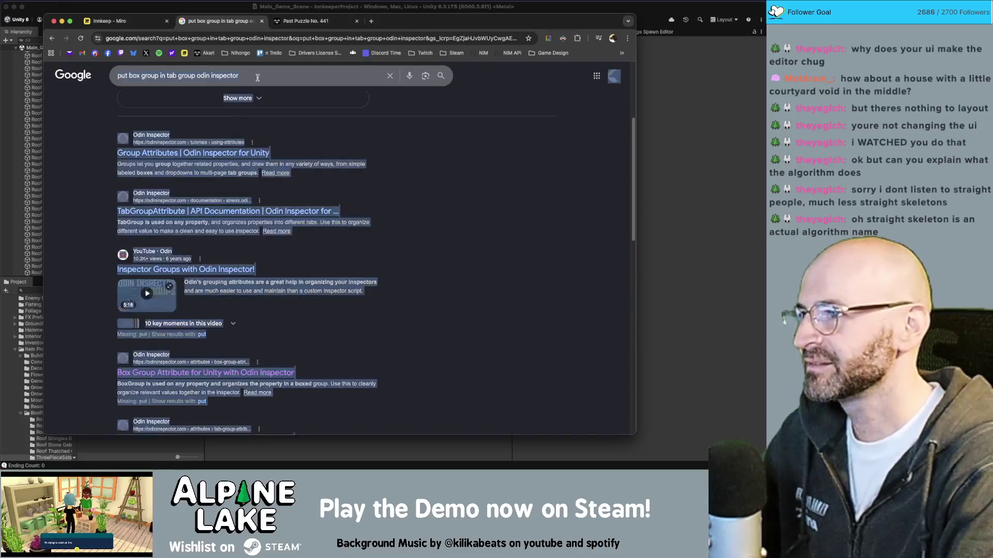
pyautogui.write('/')
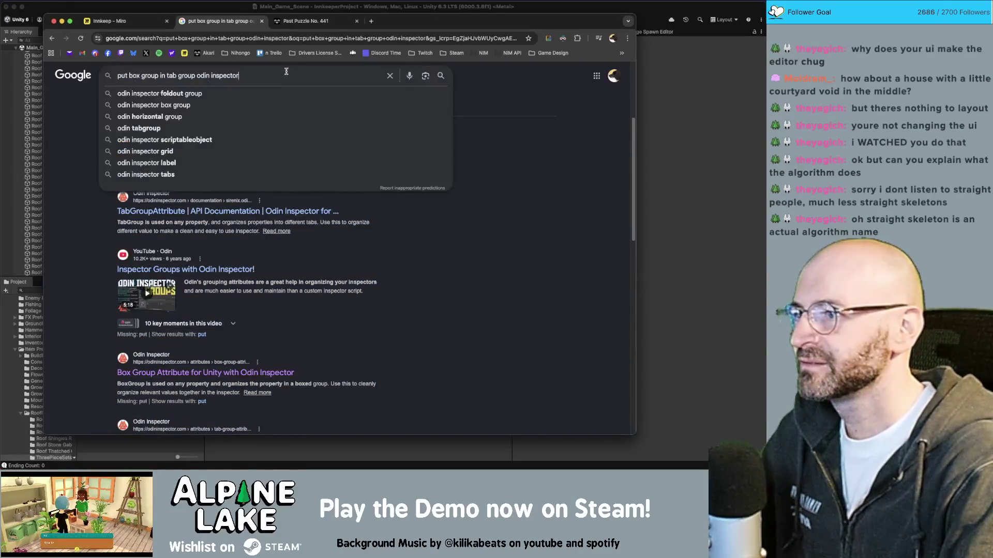
pyautogui.write('as')
pyautogui.press('BackSpace')
pyautogui.press('BackSpace')
pyautogui.write('straigh')
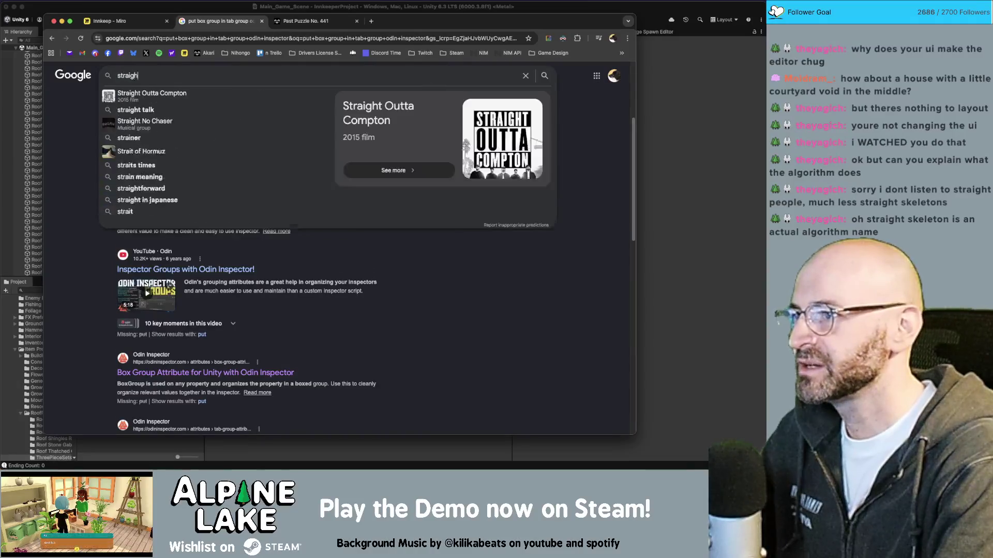
pyautogui.write('t skeleton algorithm')
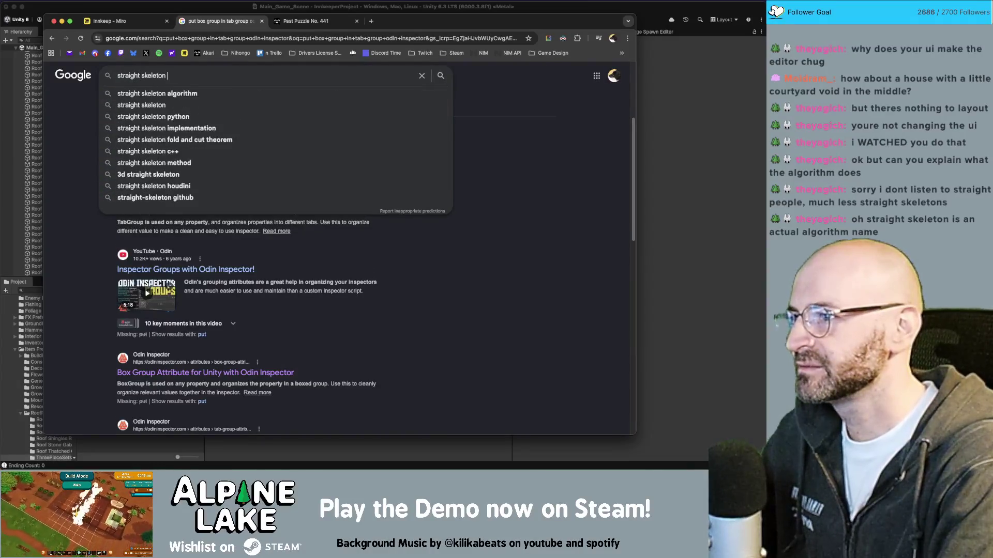
pyautogui.press('Return')
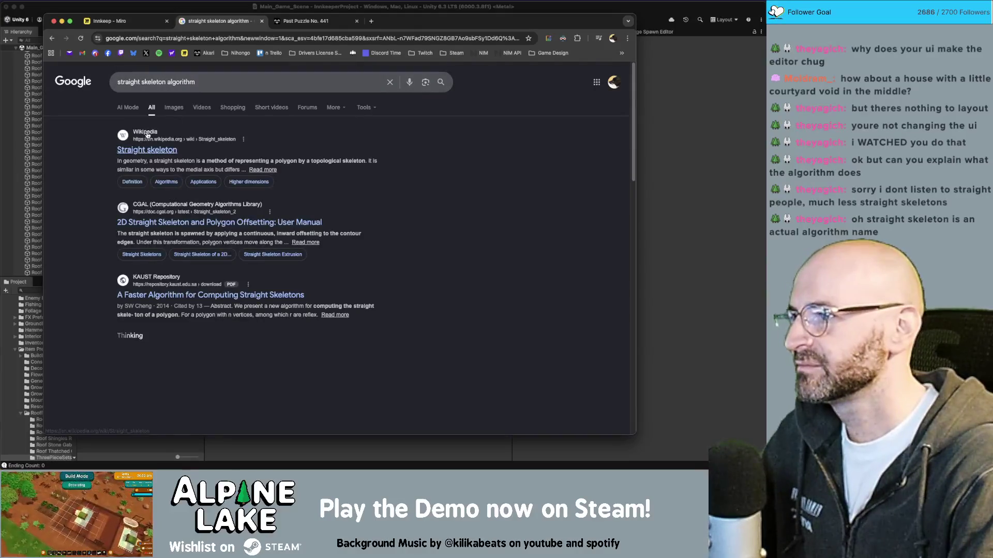
pyautogui.click(147, 150)
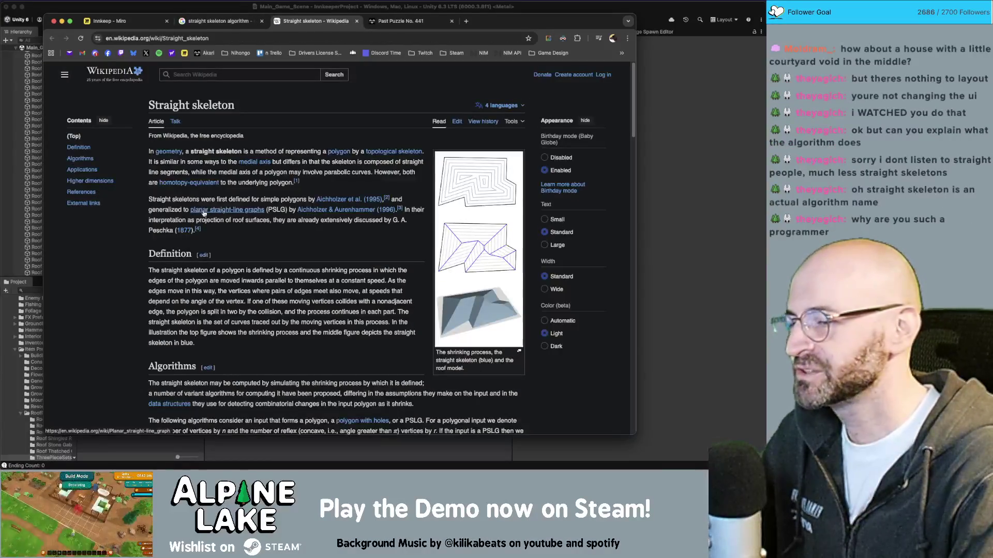
pyautogui.moveTo(330, 212)
pyautogui.scroll(-1, 331, 213)
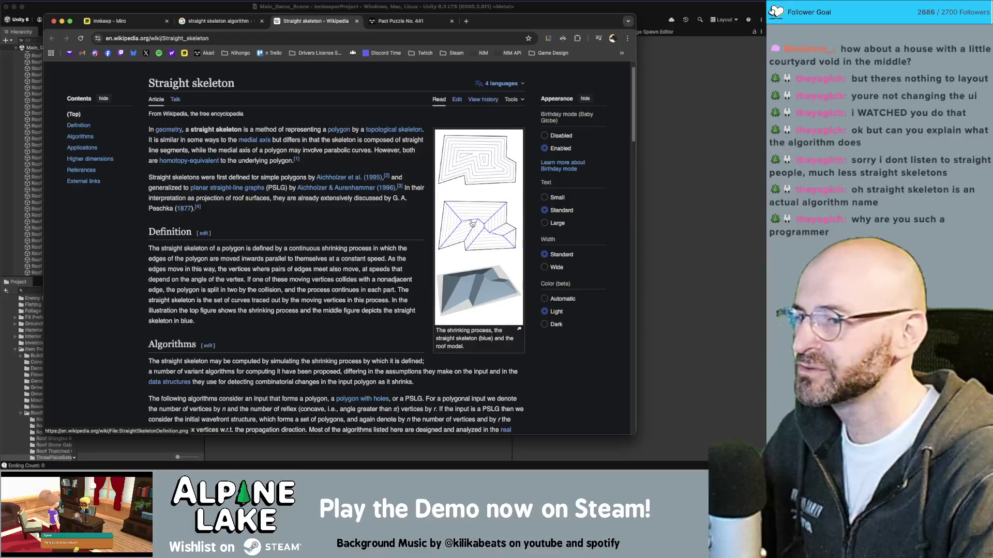
pyautogui.scroll(1, 306, 124)
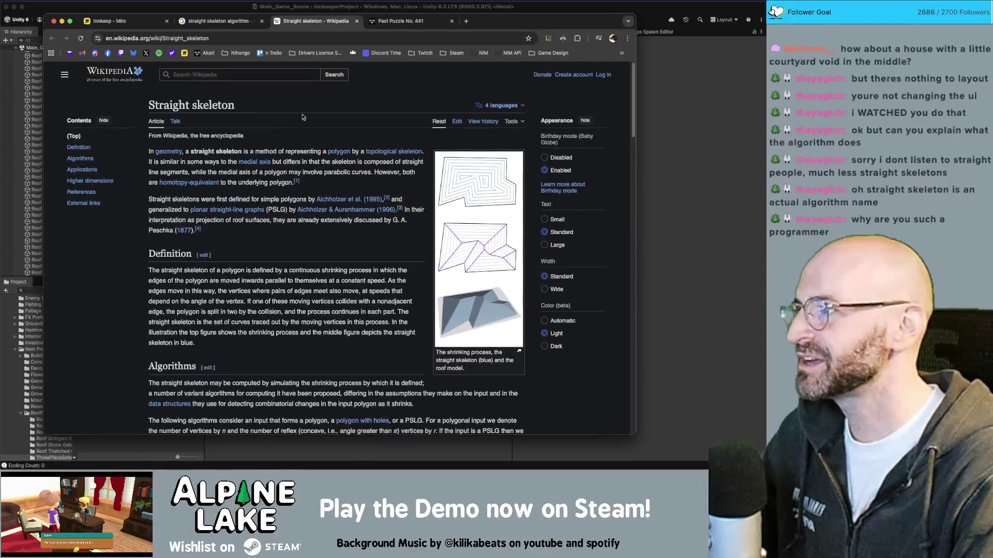
# - Enter 'procedural roof unity' as a new search, replacing 'procedural roof algorithm'
pyautogui.click(282, 38)
pyautogui.write('pro')
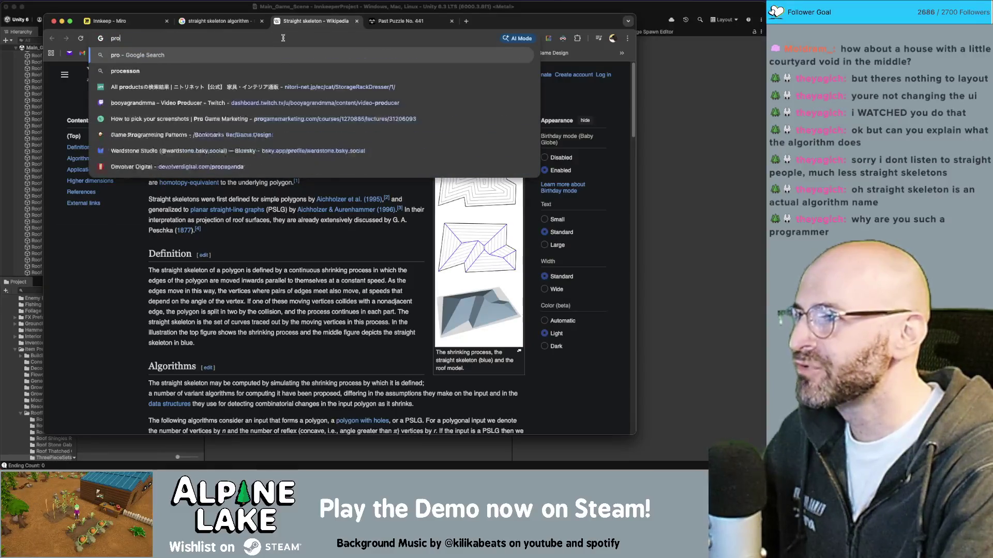
pyautogui.write('cedural ro')
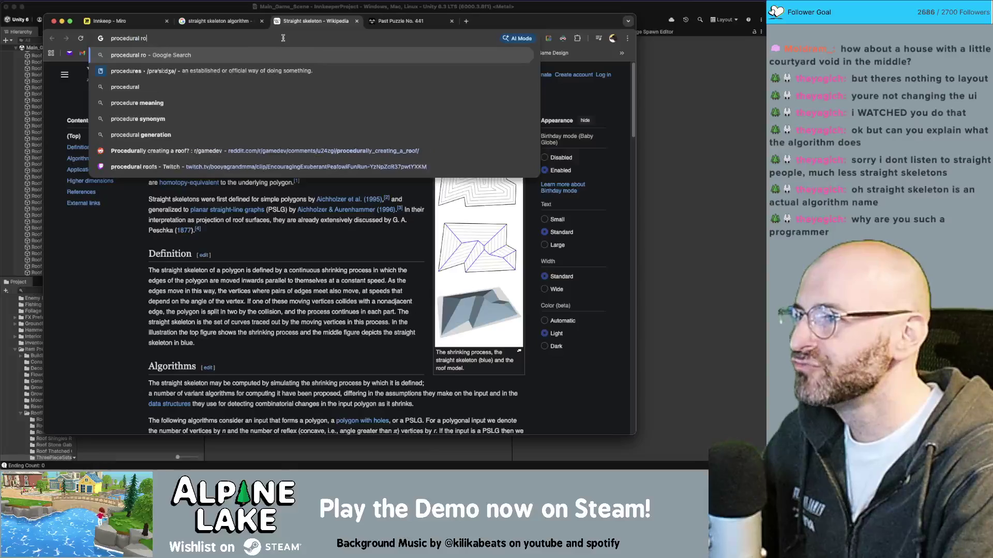
pyautogui.write('of algorithm')
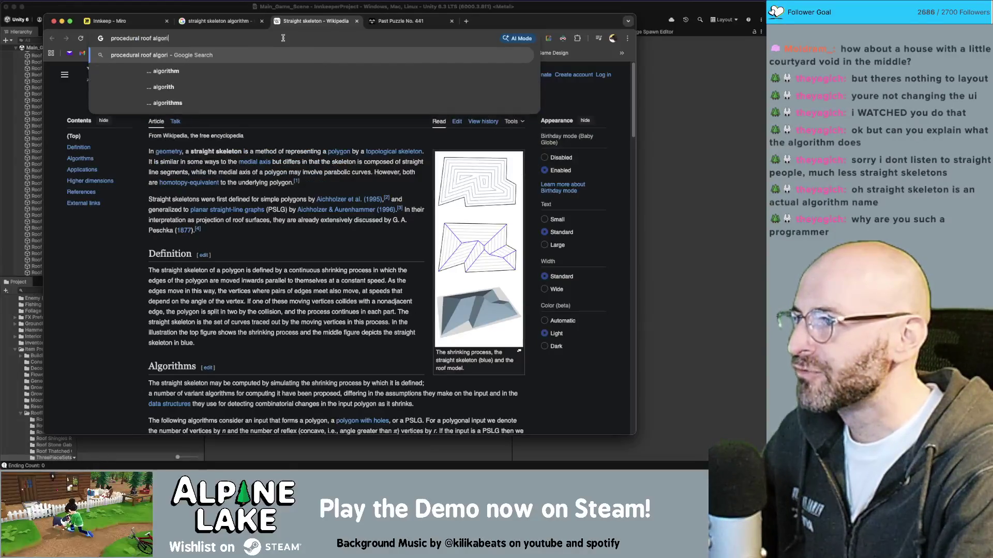
pyautogui.press('super+a')
pyautogui.press('BackSpace')
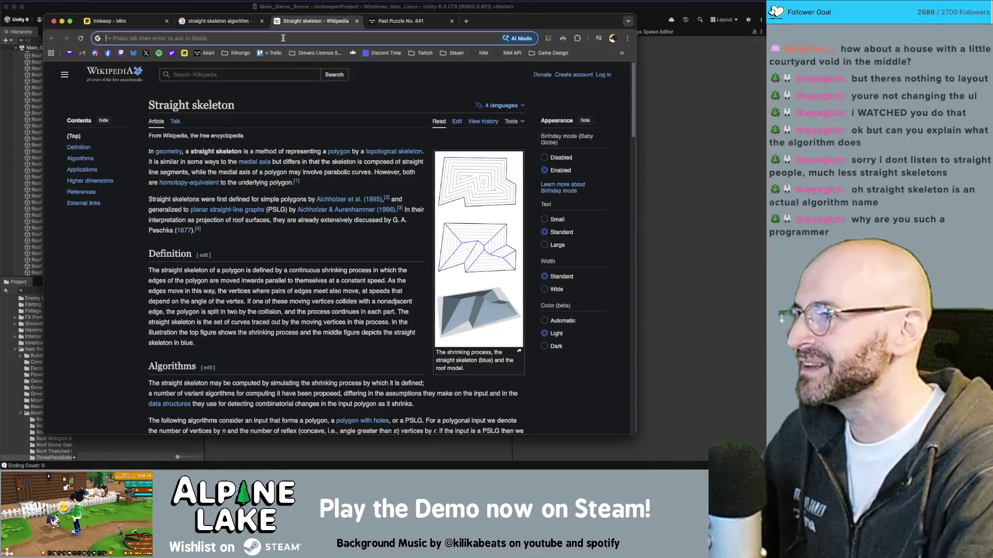
pyautogui.write('proce')
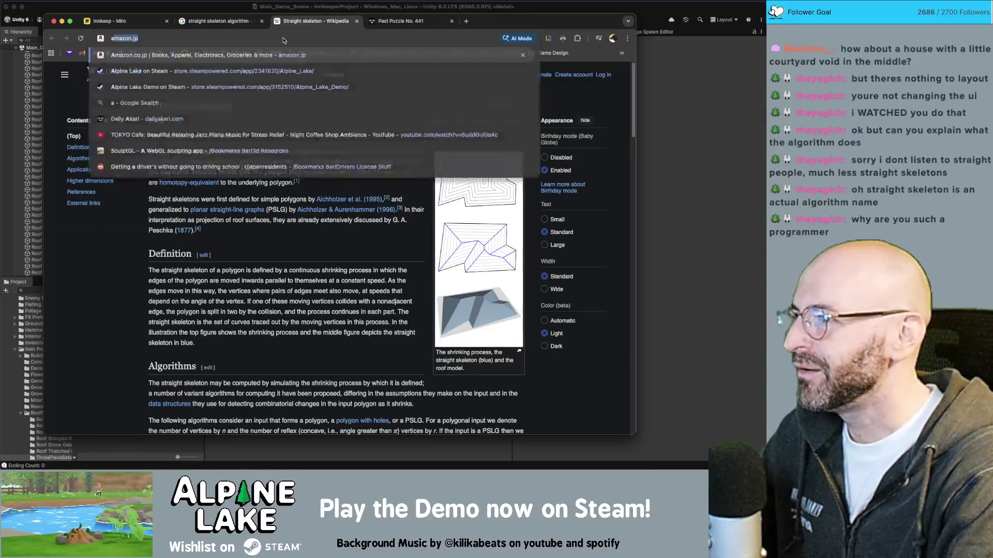
pyautogui.write('dur')
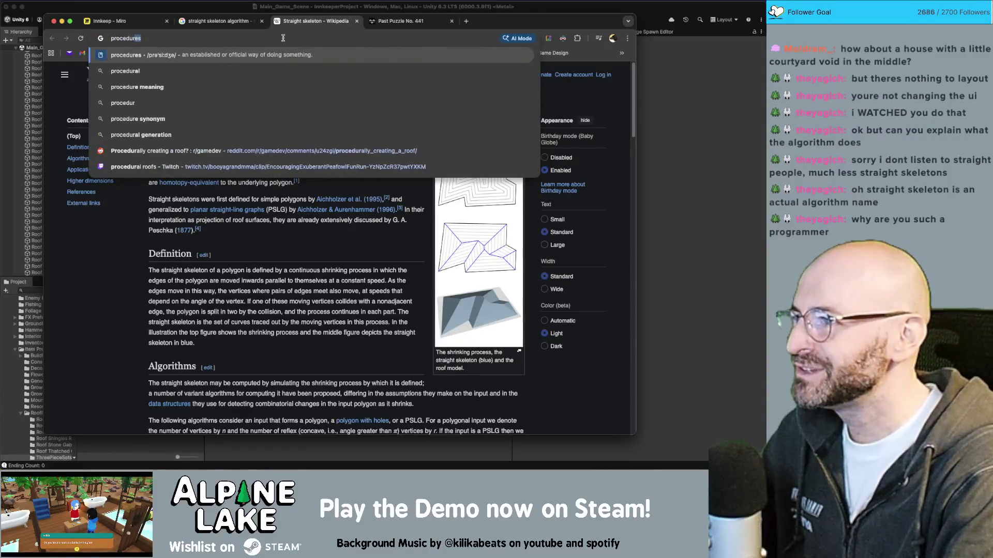
pyautogui.write('al roof unity')
# - Search 'procedural roof unity' and browse results including Unity Discussions, ProceduralToolkit and BuildR 3
pyautogui.press('Return')
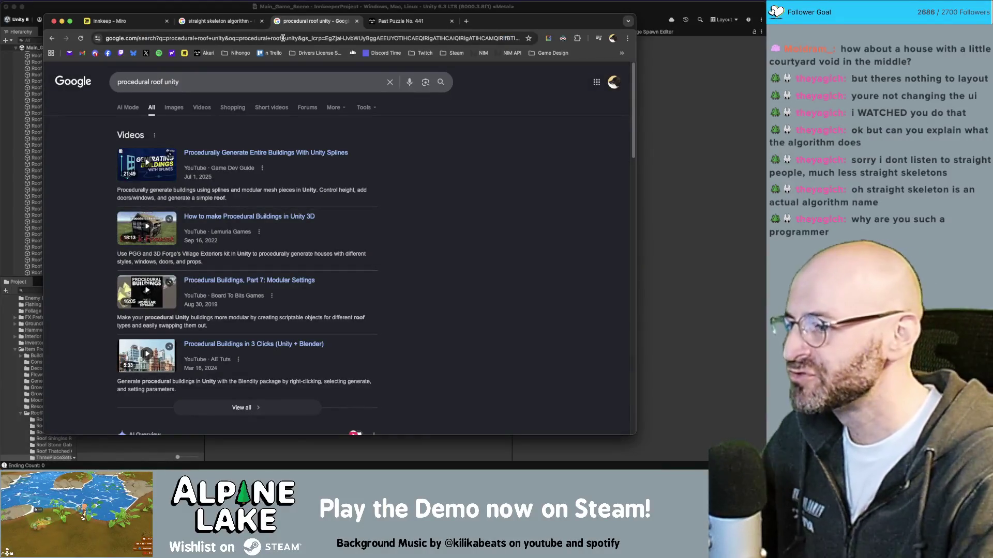
pyautogui.scroll(-5, 350, 232)
pyautogui.scroll(-10, 210, 233)
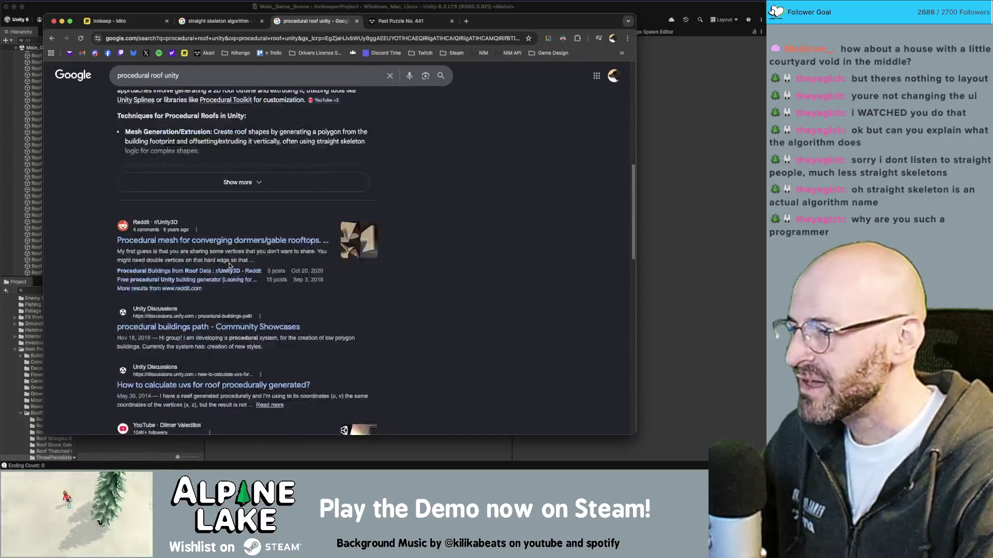
pyautogui.scroll(4, 210, 233)
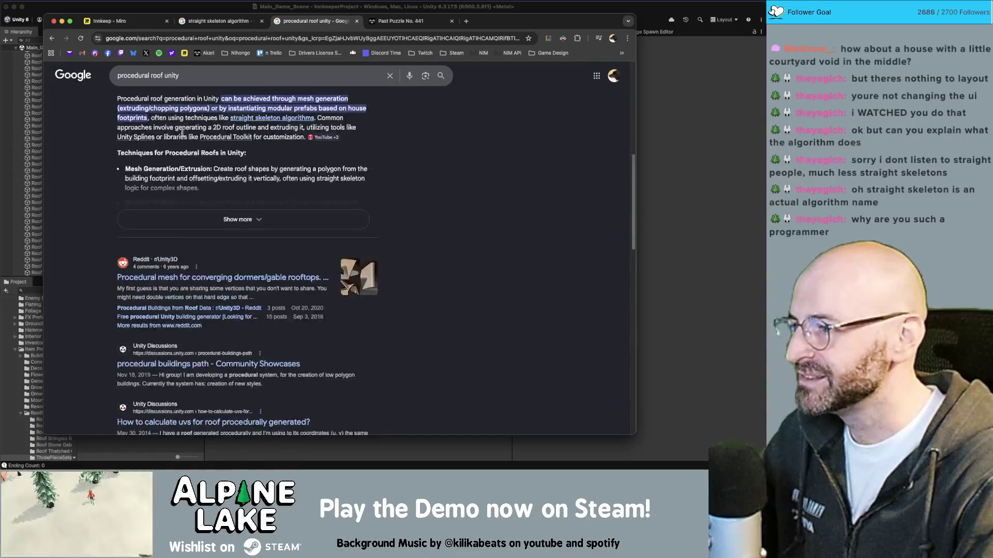
pyautogui.scroll(-3, 207, 202)
pyautogui.scroll(-3, 207, 201)
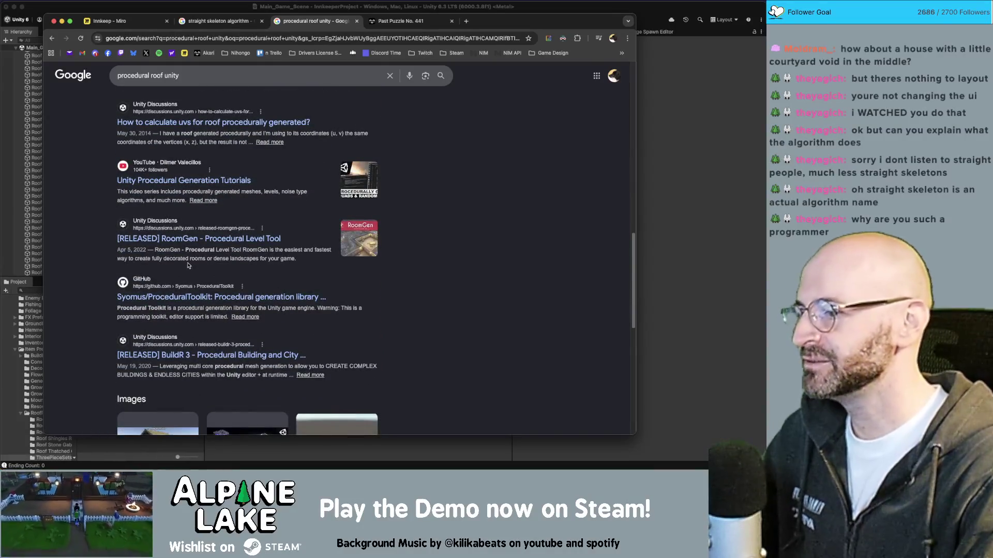
pyautogui.scroll(-5, 193, 248)
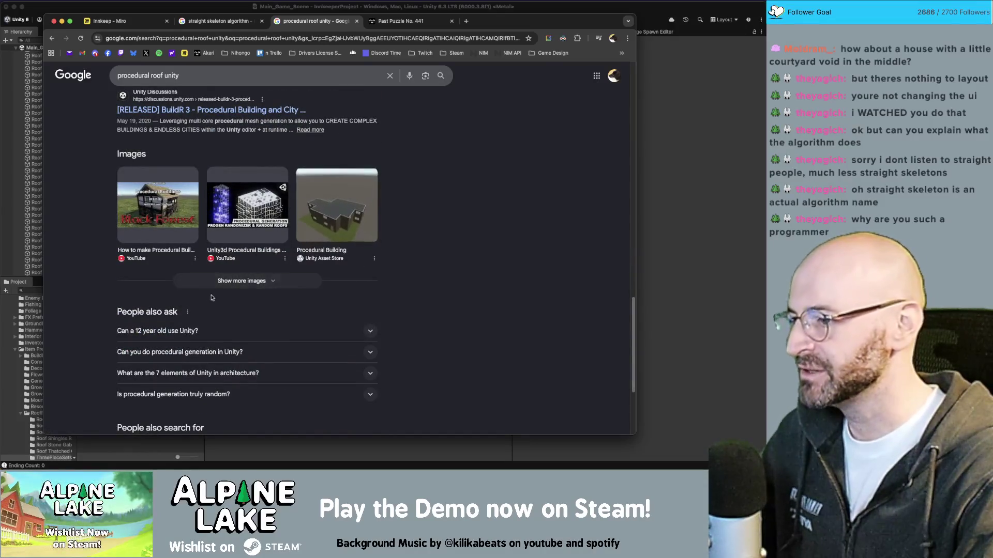
pyautogui.scroll(4, 234, 271)
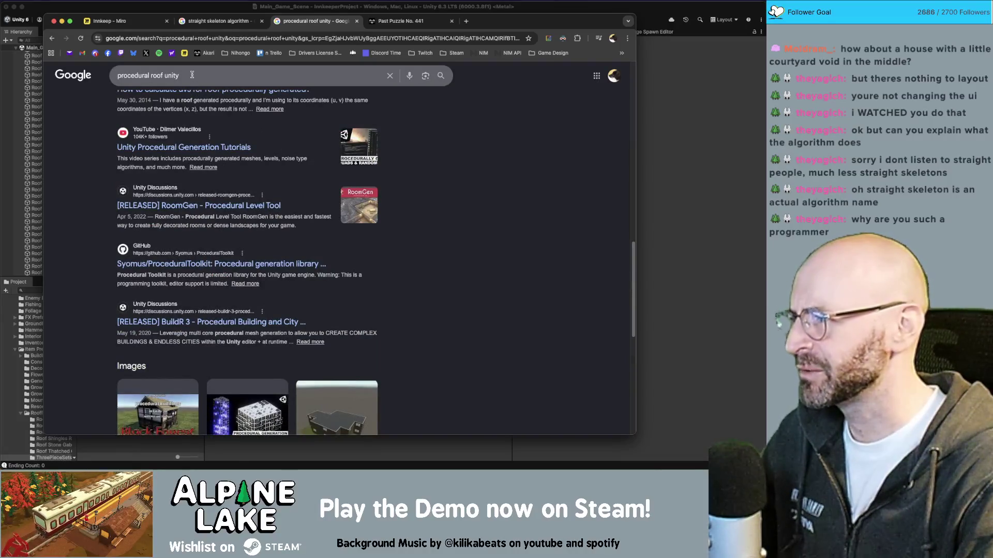
# - Search for 'straight skeleton' and open its Wikipedia article
pyautogui.tripleClick(193, 75)
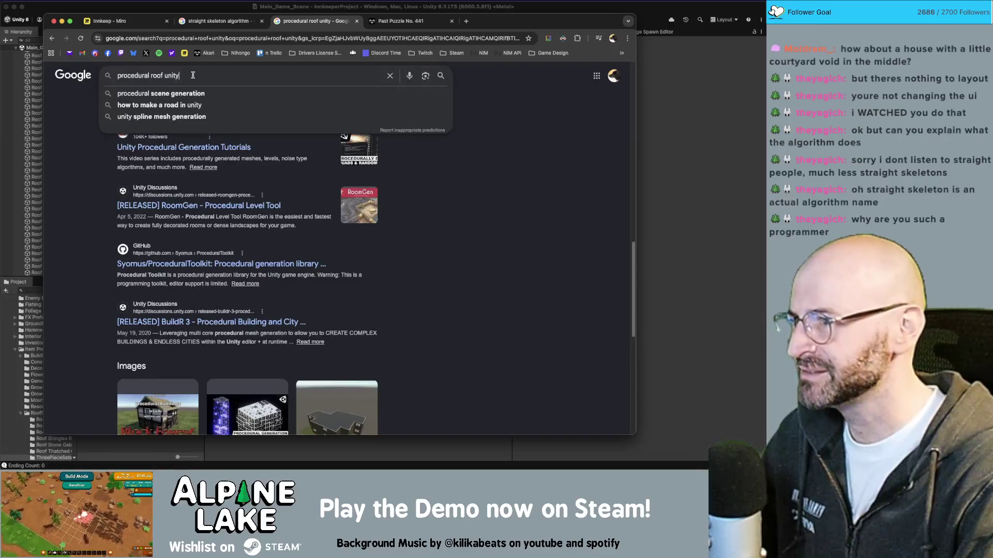
pyautogui.write('straig')
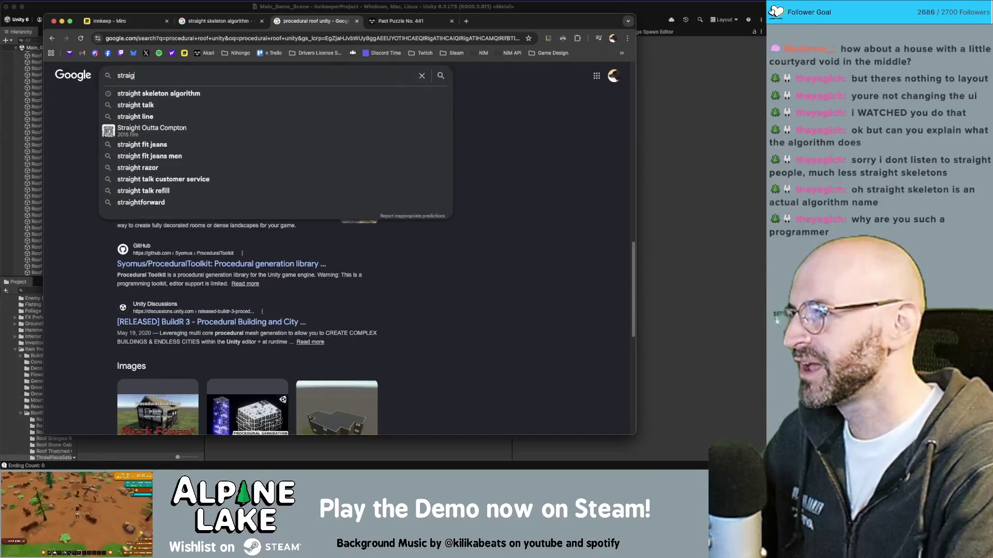
pyautogui.write('ht skeleton')
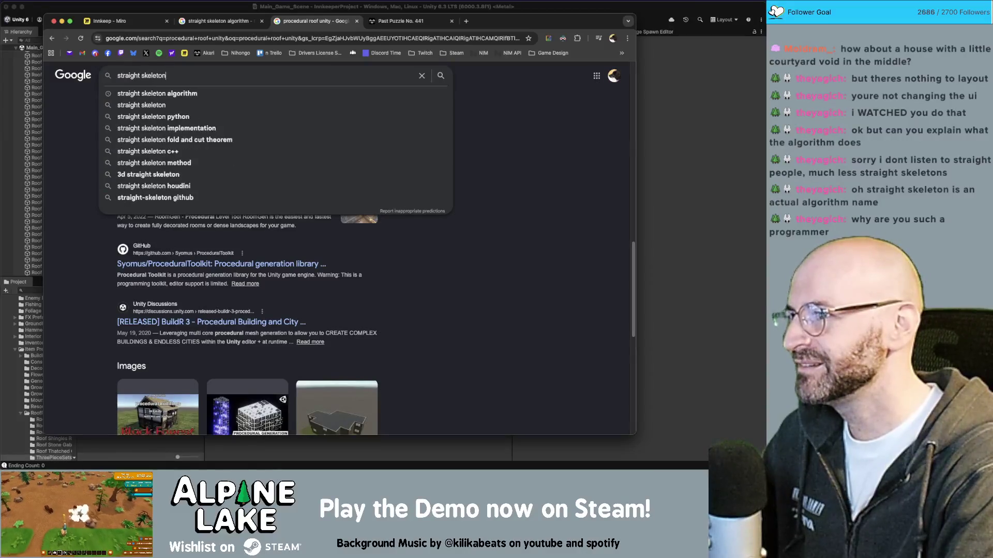
pyautogui.press('Return')
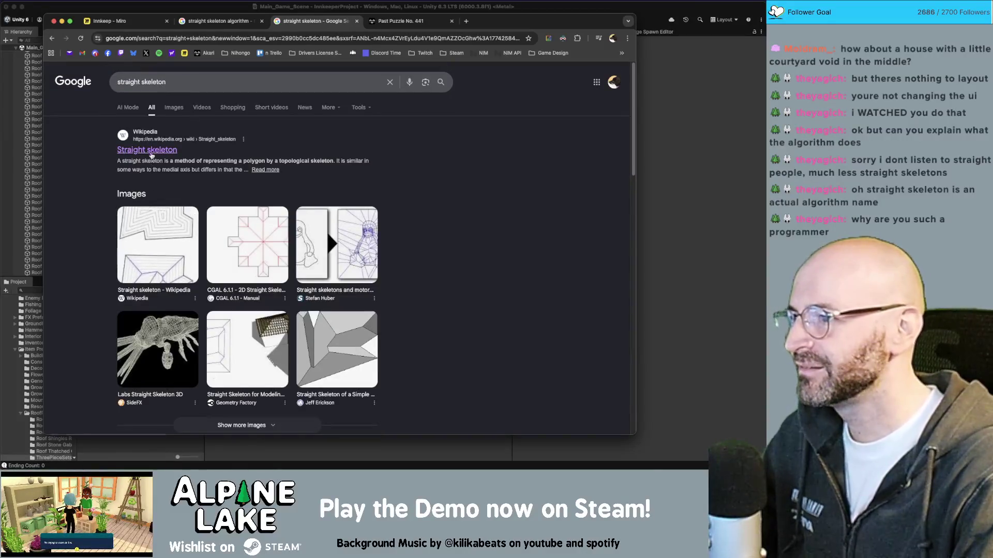
pyautogui.click(150, 150)
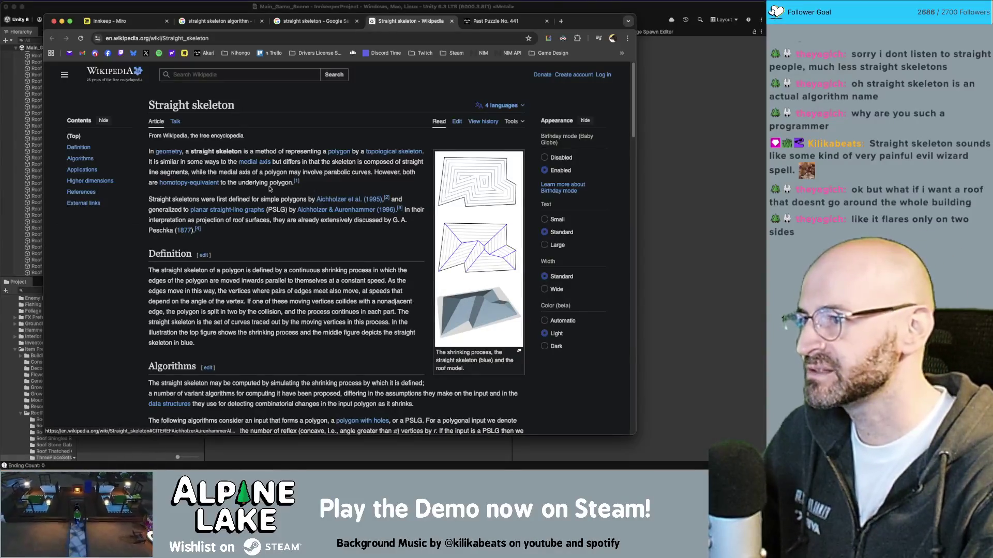
# - Read through the Straight skeleton article, then return to Unity and orbit the shingle roof
pyautogui.scroll(-5, 420, 183)
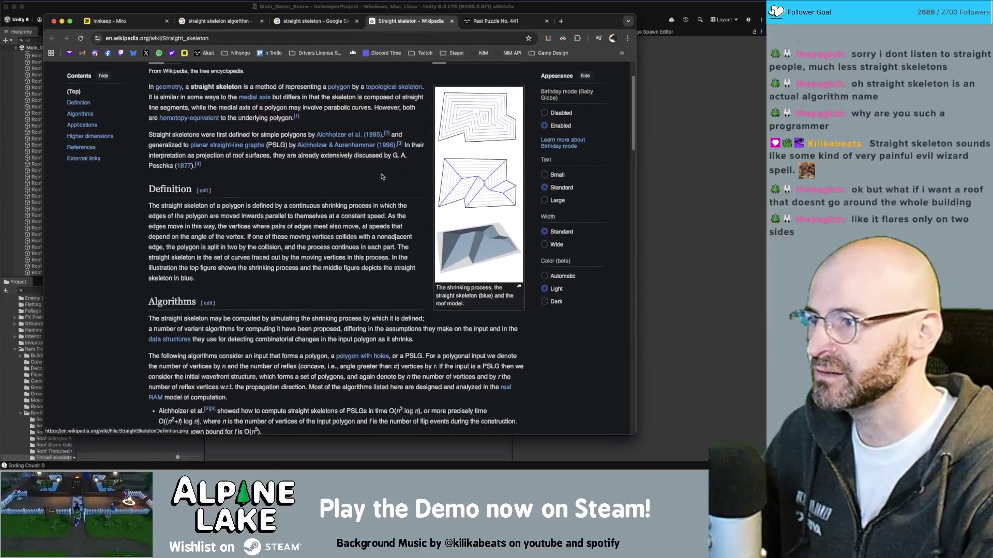
pyautogui.scroll(5, 325, 198)
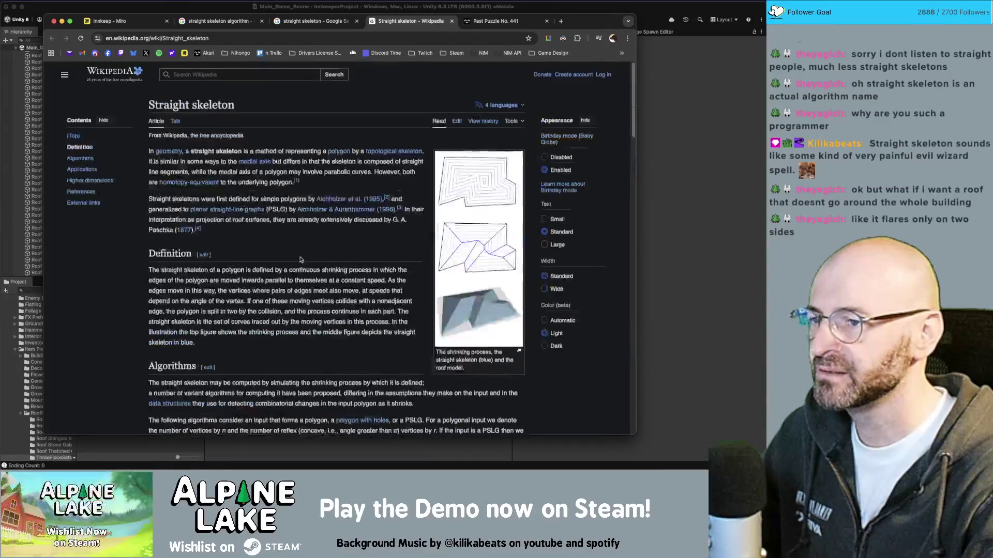
pyautogui.moveTo(307, 212)
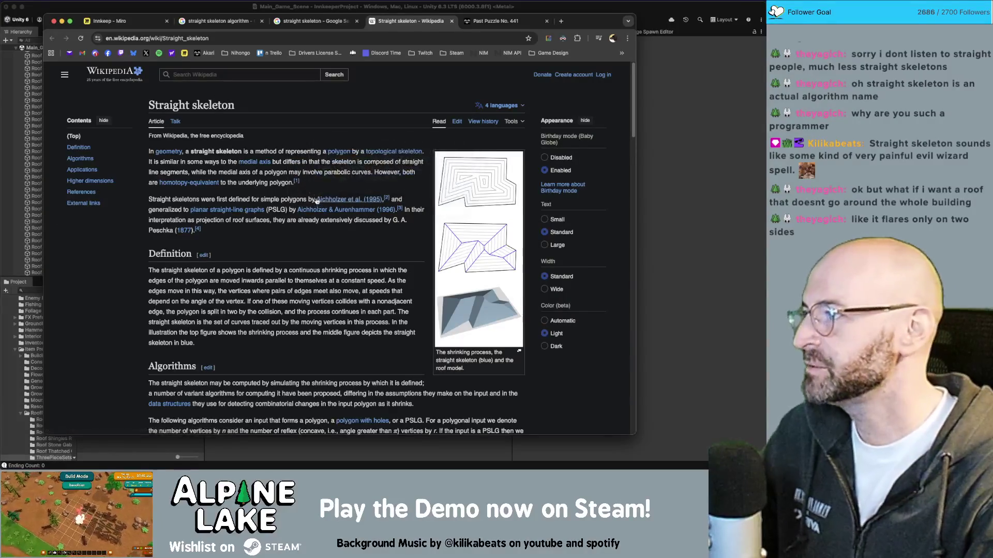
pyautogui.scroll(-6, 317, 198)
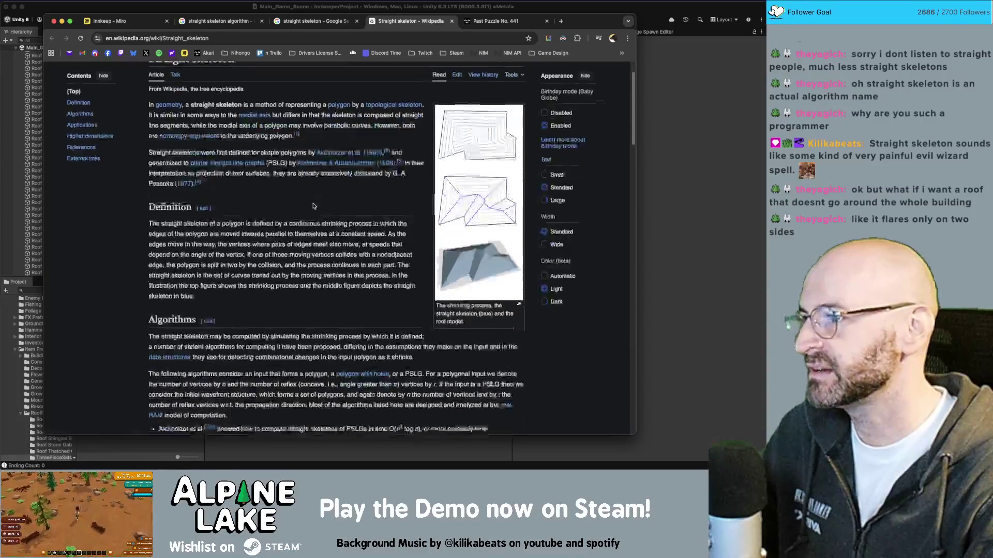
pyautogui.scroll(-1, 311, 204)
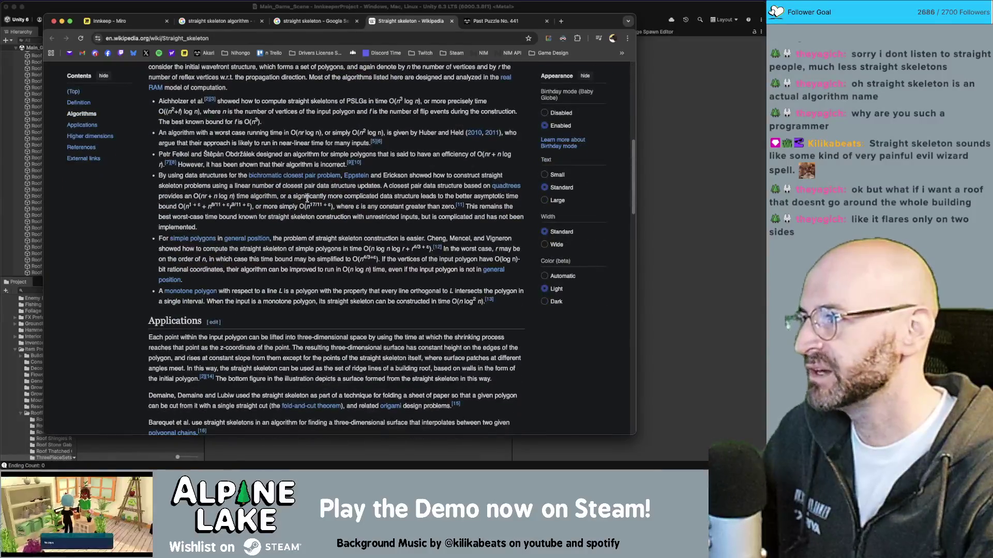
pyautogui.scroll(8, 444, 193)
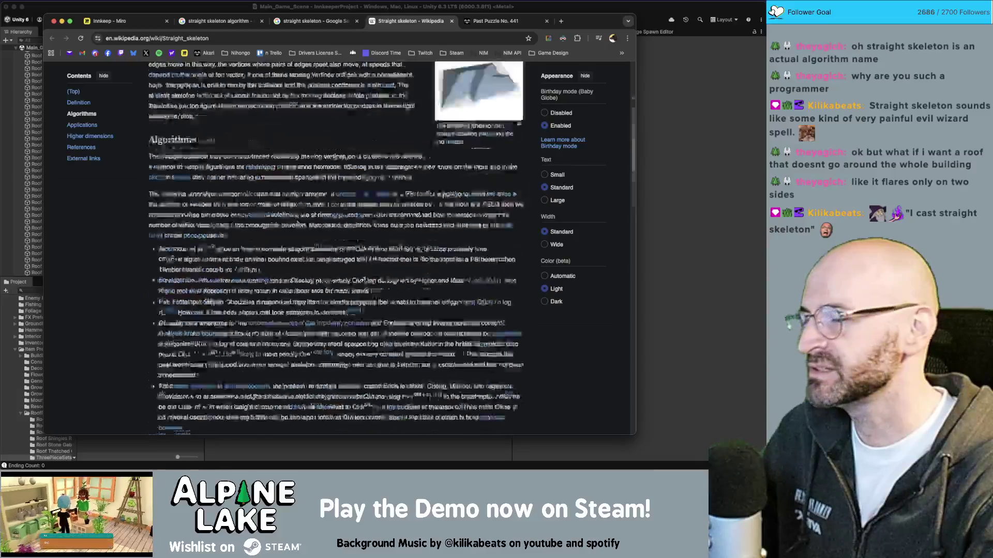
pyautogui.scroll(-20, 319, 237)
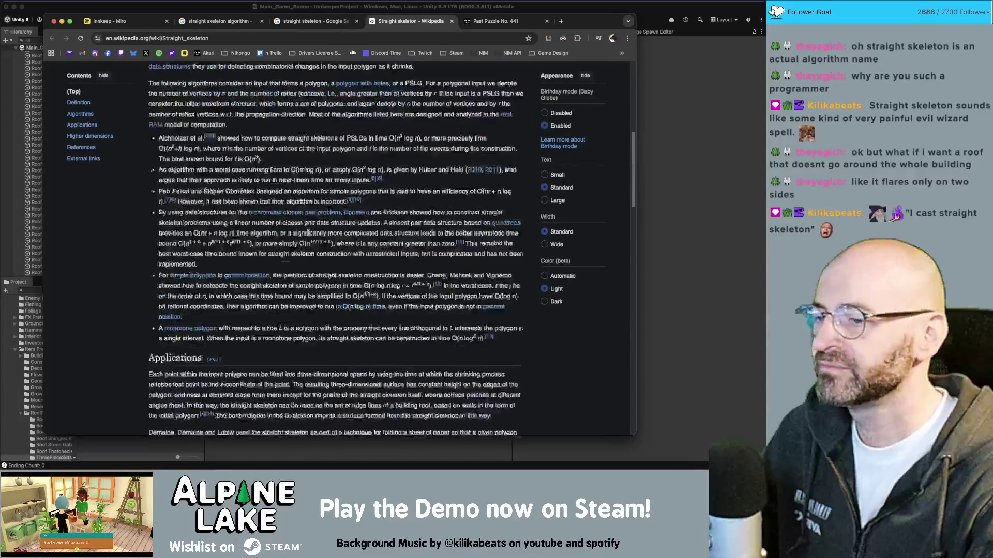
pyautogui.scroll(15, 309, 234)
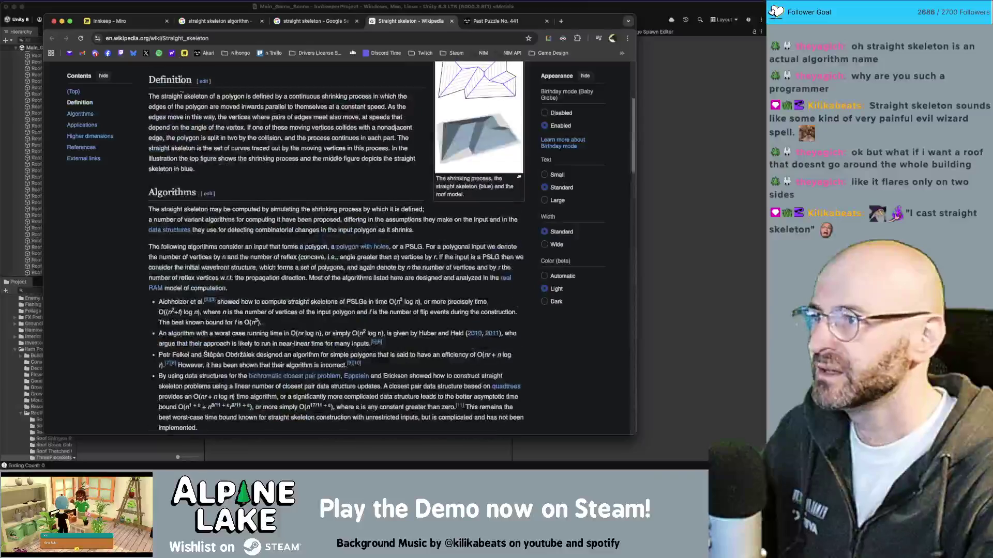
pyautogui.click(181, 11)
pyautogui.moveTo(305, 176)
pyautogui.mouseDown()
pyautogui.moveTo(316, 186)
pyautogui.moveTo(535, 179)
pyautogui.moveTo(341, 209)
pyautogui.mouseUp()
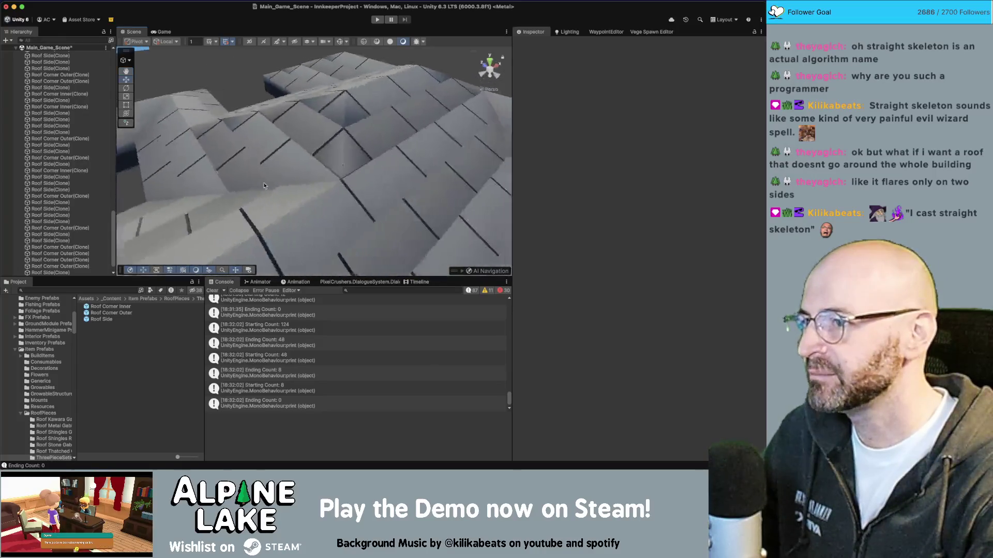
# - In Maya, select the three shingle meshes and move the upper-right UV shell beside the others
pyautogui.press('super+Tab')
pyautogui.click(248, 225)
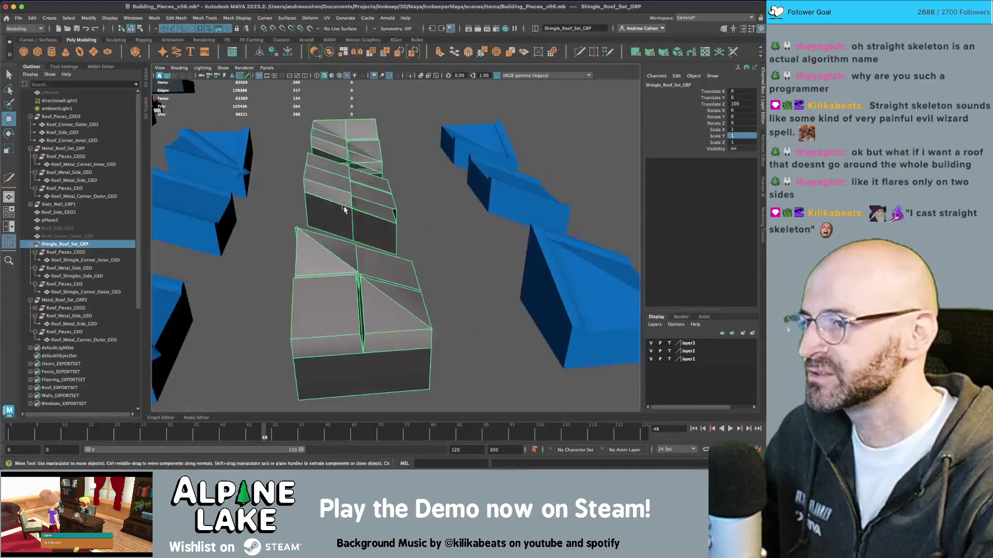
pyautogui.moveTo(337, 133); pyautogui.dragTo(380, 355)
pyautogui.hotkey('ctrl', 'u')
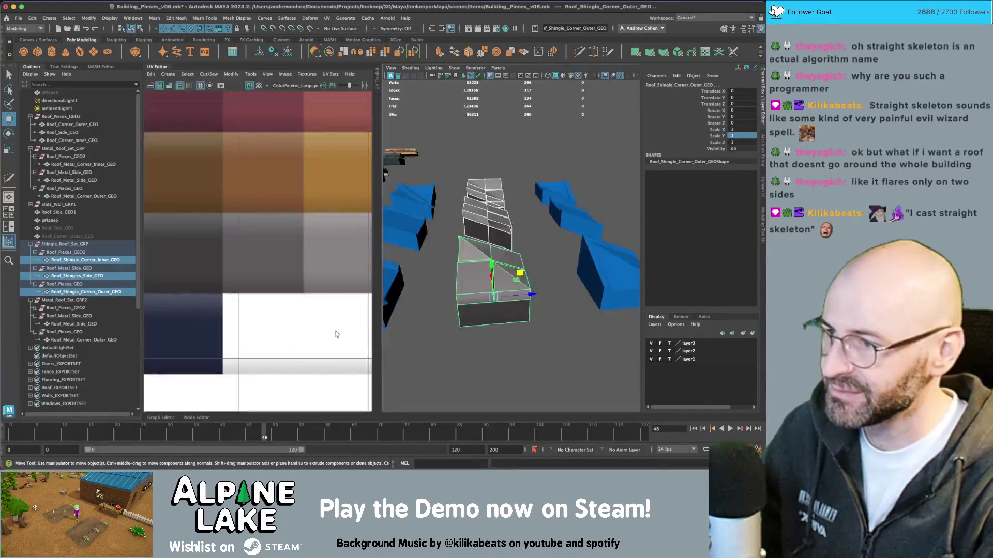
pyautogui.rightClick(311, 238)
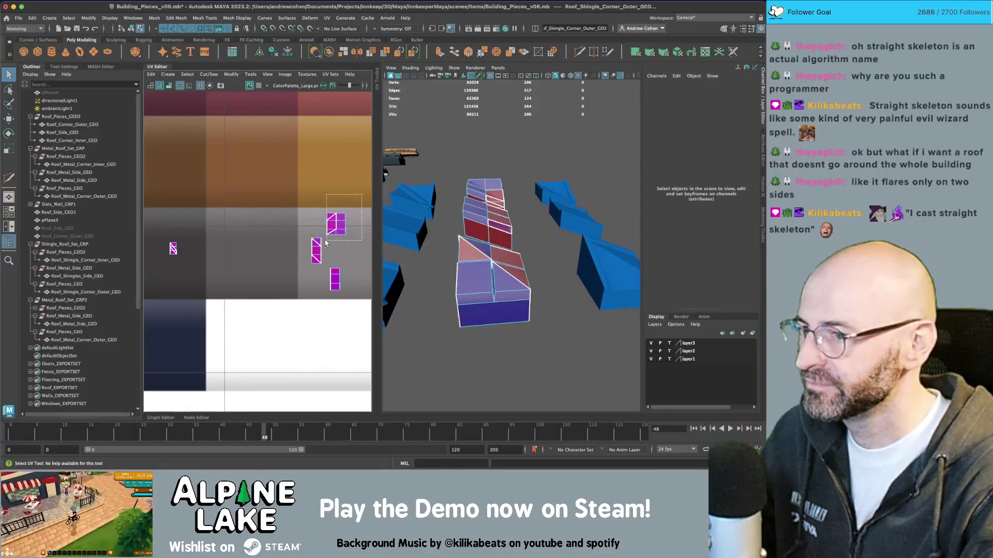
pyautogui.click(335, 223)
pyautogui.press('w')
pyautogui.moveTo(334, 226); pyautogui.dragTo(341, 250)
pyautogui.click(336, 286)
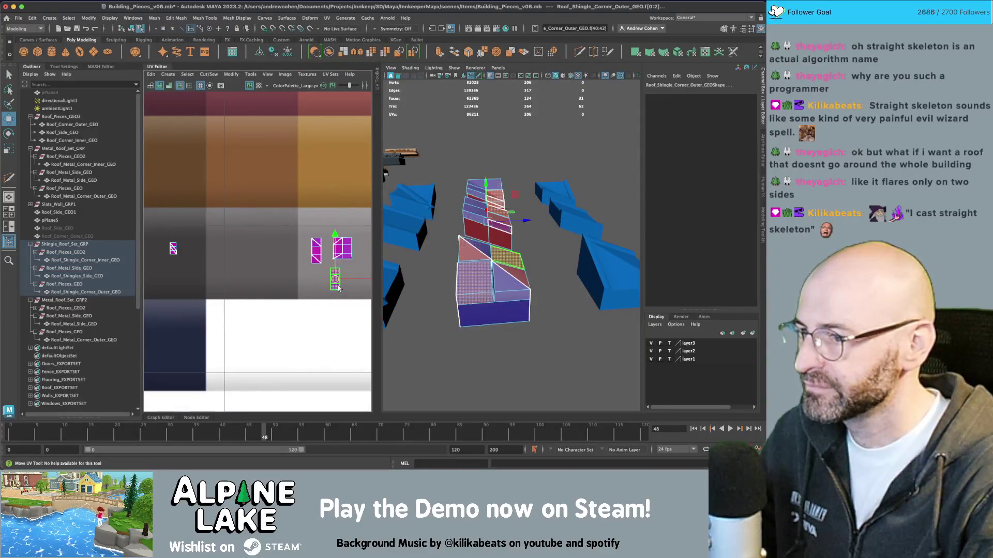
pyautogui.hscroll(2, 233, 201)
# - Back in object mode, select the right, middle and lower-left roof pieces
pyautogui.click(130, 28)
pyautogui.press('q')
pyautogui.click(569, 362)
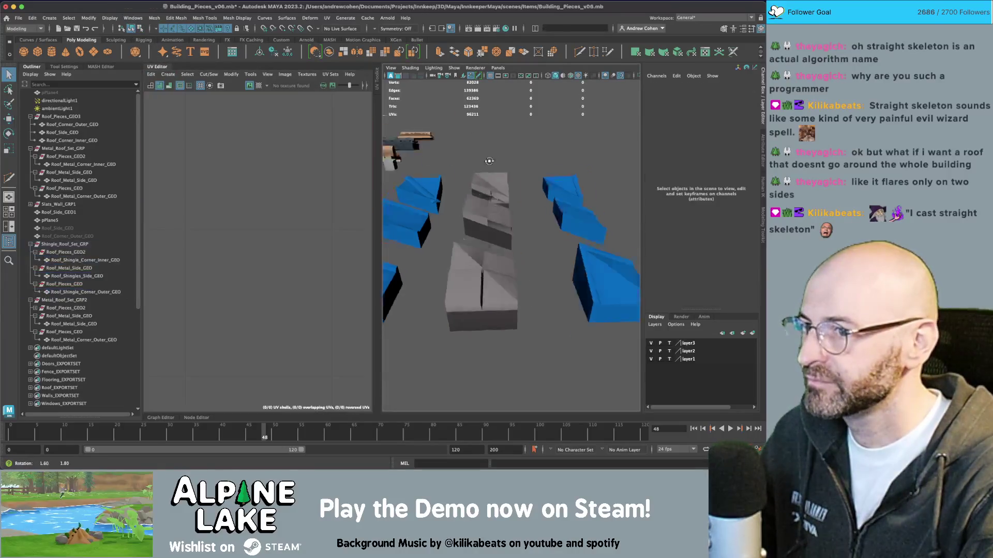
pyautogui.moveTo(517, 311); pyautogui.dragTo(521, 187)
pyautogui.click(557, 180)
pyautogui.keyDown('shift'); pyautogui.click(509, 215); pyautogui.keyUp('shift')
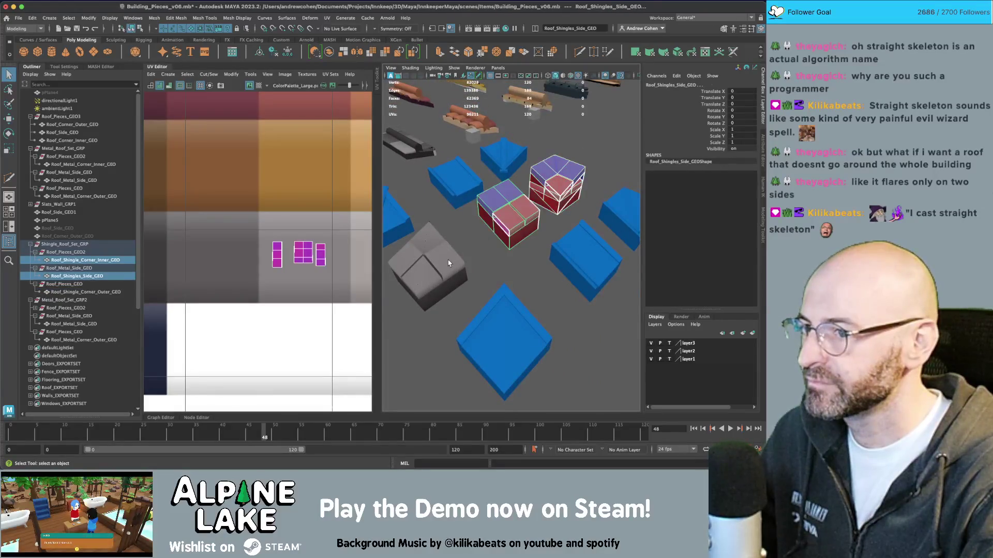
pyautogui.keyDown('shift'); pyautogui.click(436, 263); pyautogui.keyUp('shift')
pyautogui.scroll(-2, 199, 246)
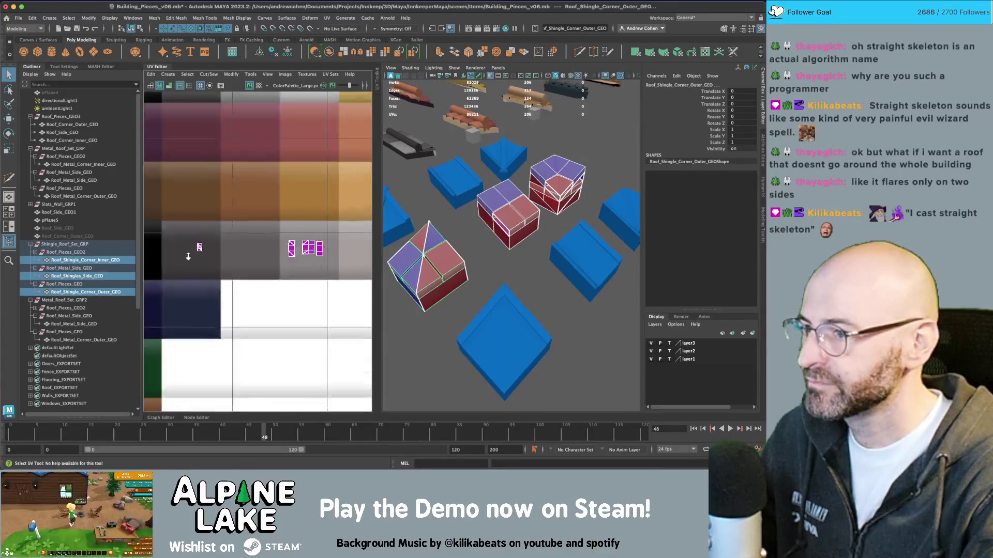
# - Select the corner piece's UV shells, then select the whole Shingle_Roof_Set_GRP group
pyautogui.rightClick(199, 246)
pyautogui.click(197, 242)
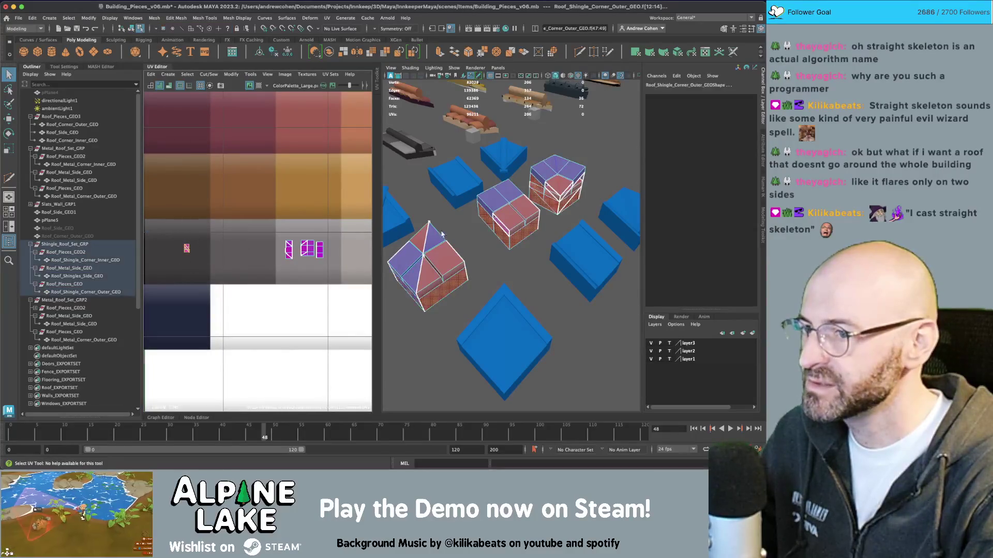
pyautogui.moveTo(445, 223); pyautogui.dragTo(479, 212)
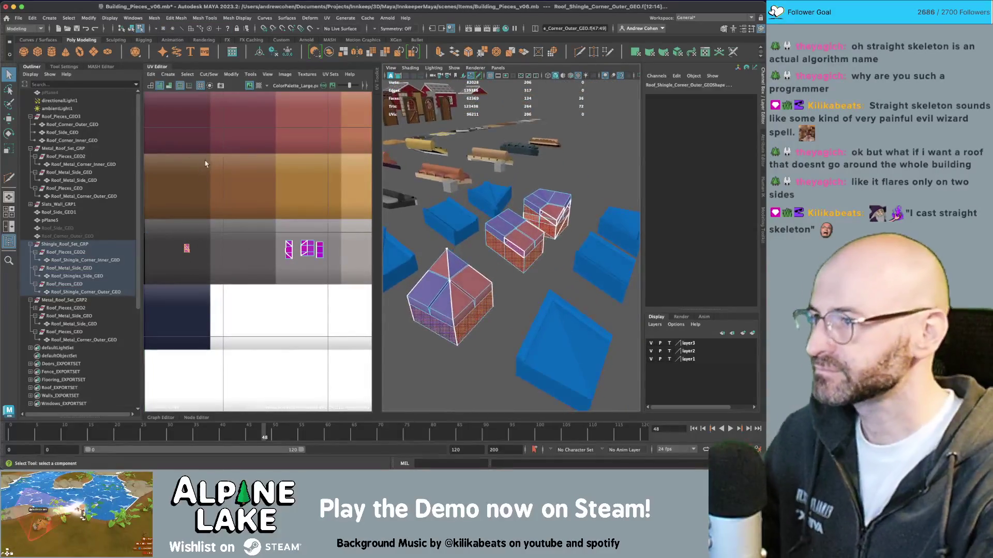
pyautogui.click(129, 29)
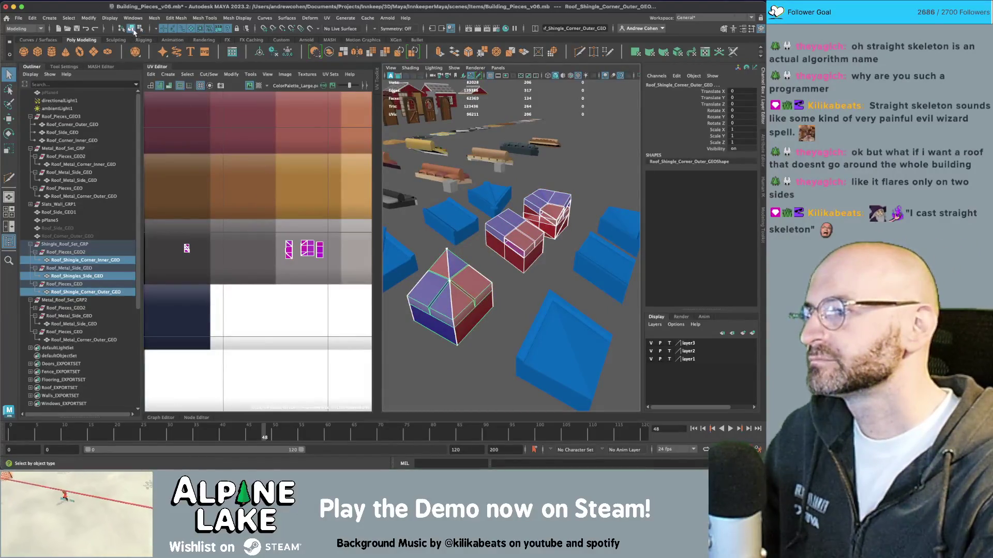
pyautogui.click(68, 246)
# - Export the selected roof set over roofpieces_3_shingle.fbx
pyautogui.click(18, 17)
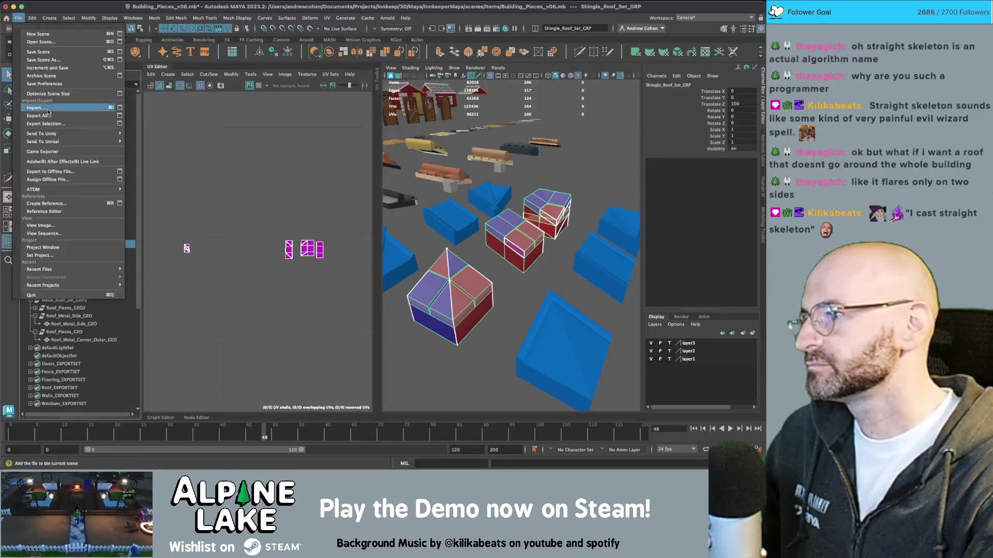
pyautogui.click(62, 135)
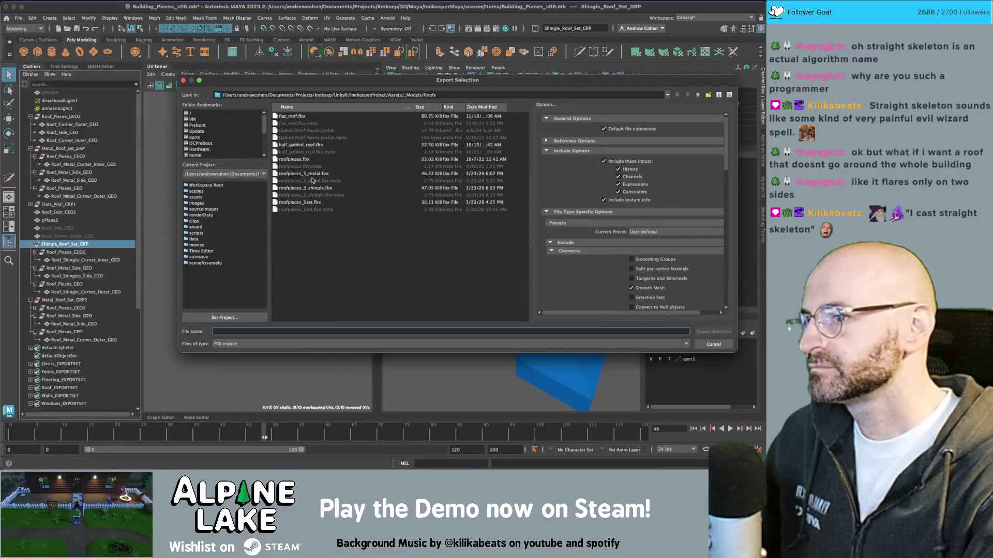
pyautogui.doubleClick(312, 188)
pyautogui.click(445, 213)
# - Check the reimported shingle roof in Unity's Scene view
pyautogui.press('super+Tab')
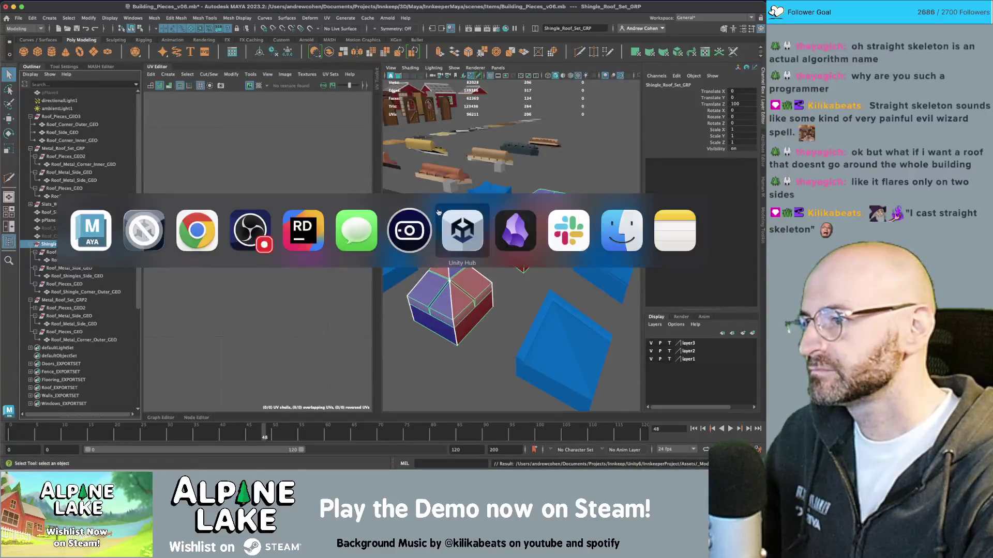
pyautogui.click(144, 230)
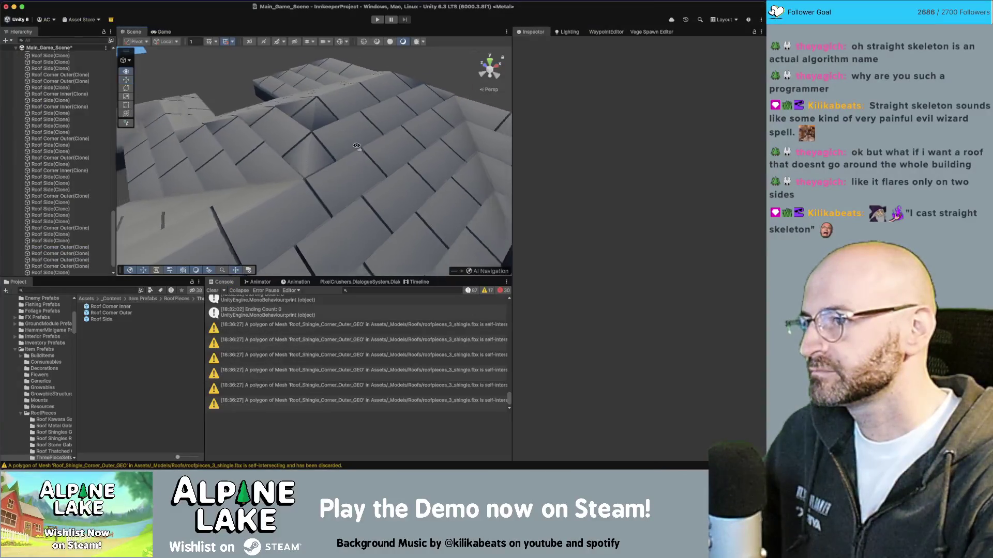
pyautogui.moveTo(357, 146); pyautogui.dragTo(310, 137)
# - Back in Maya, select and frame the outer corner shingle piece
pyautogui.press('super+Tab')
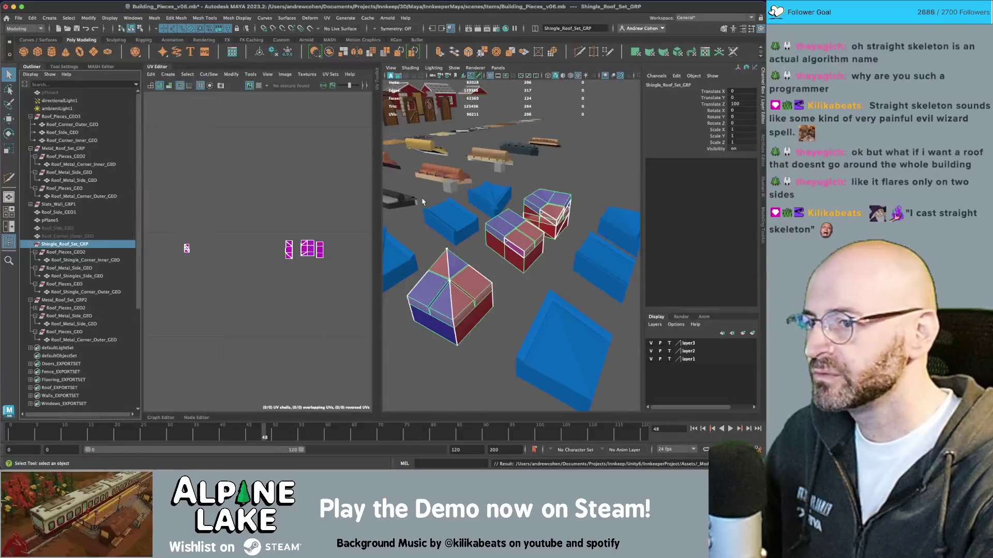
pyautogui.click(557, 151)
pyautogui.moveTo(457, 277)
pyautogui.mouseDown()
pyautogui.moveTo(429, 269)
pyautogui.moveTo(445, 243)
pyautogui.moveTo(533, 199)
pyautogui.mouseUp()
pyautogui.click(423, 267)
pyautogui.press('f')
pyautogui.click(469, 225)
pyautogui.scroll(3, 471, 242)
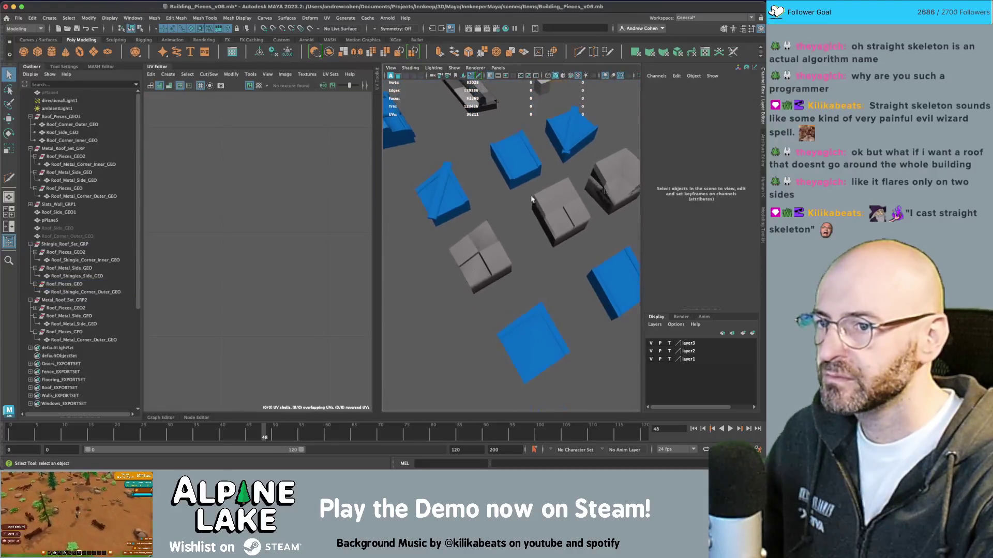
pyautogui.click(471, 242)
# - Harden the edges of the outer corner shingle piece
pyautogui.press('f')
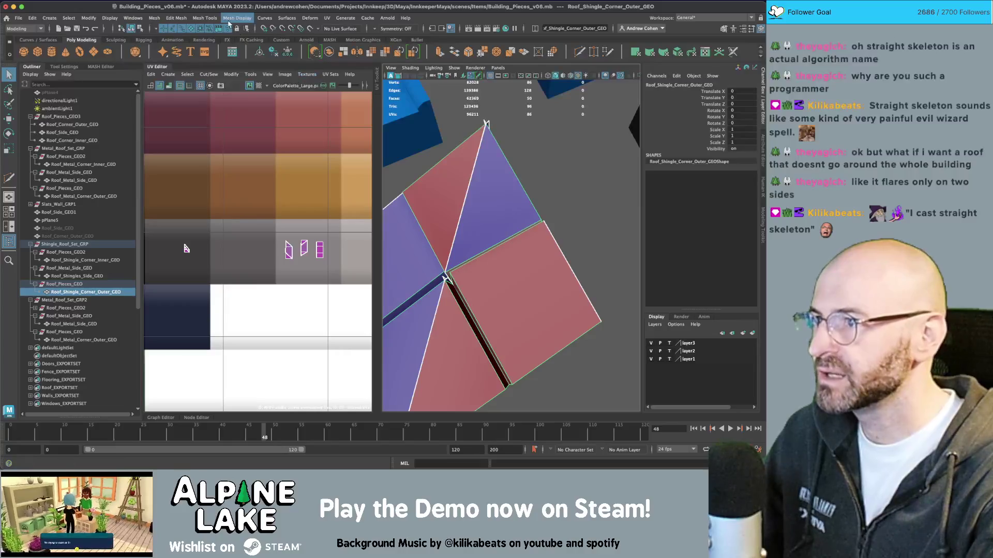
pyautogui.click(229, 19)
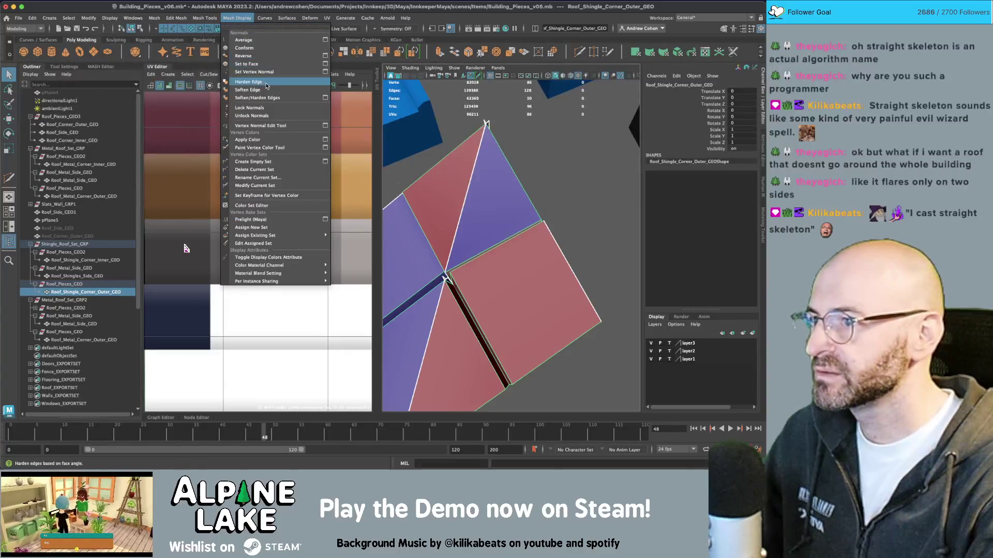
pyautogui.click(267, 86)
# - Check the side shingle piece, then select the whole Shingle_Roof_Set_GRP group
pyautogui.click(569, 144)
pyautogui.scroll(-4, 569, 156)
pyautogui.click(595, 188)
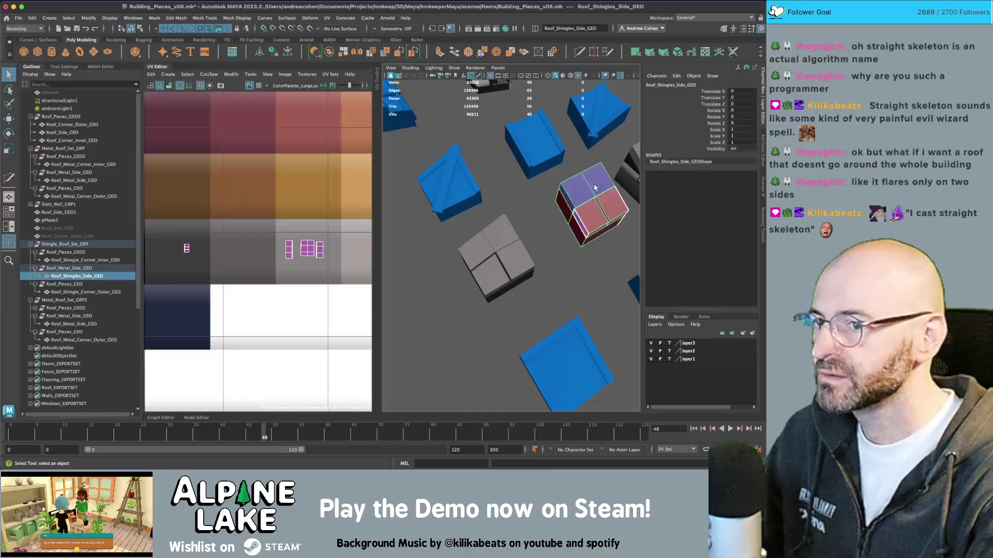
pyautogui.click(612, 136)
pyautogui.moveTo(612, 135); pyautogui.dragTo(600, 163)
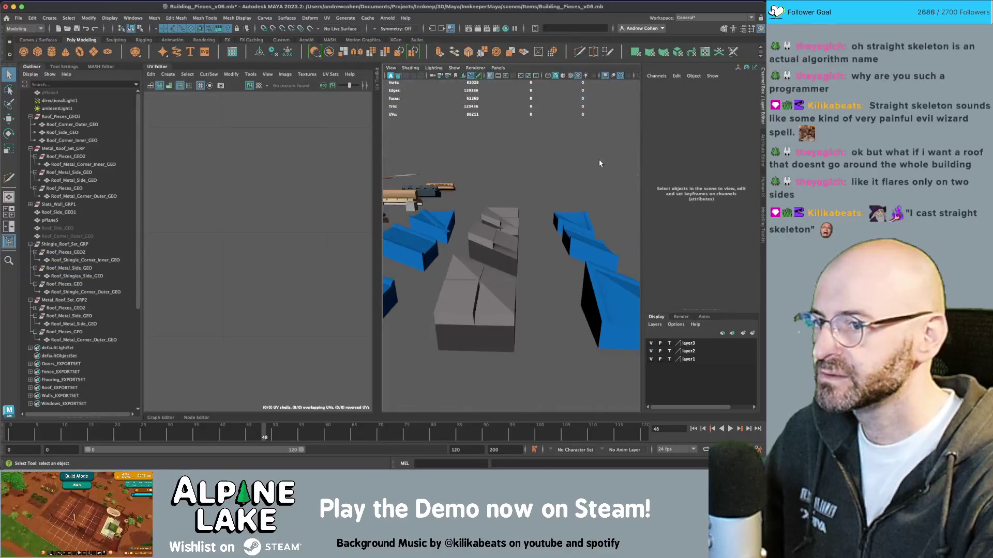
pyautogui.click(495, 239)
pyautogui.click(94, 247)
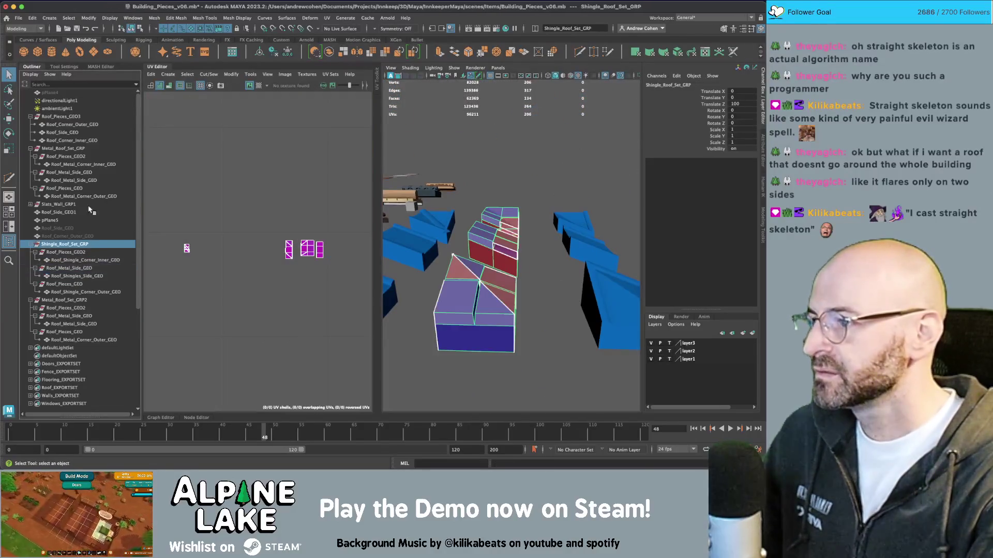
# - Export the selection again, replacing roofpieces_3_shingle.fbx
pyautogui.click(18, 18)
pyautogui.click(162, 137)
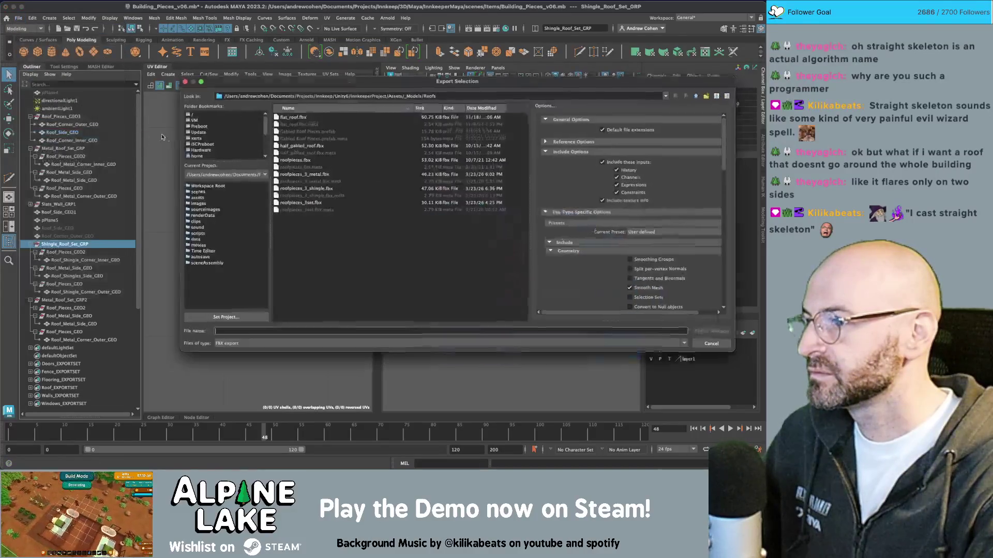
pyautogui.doubleClick(300, 189)
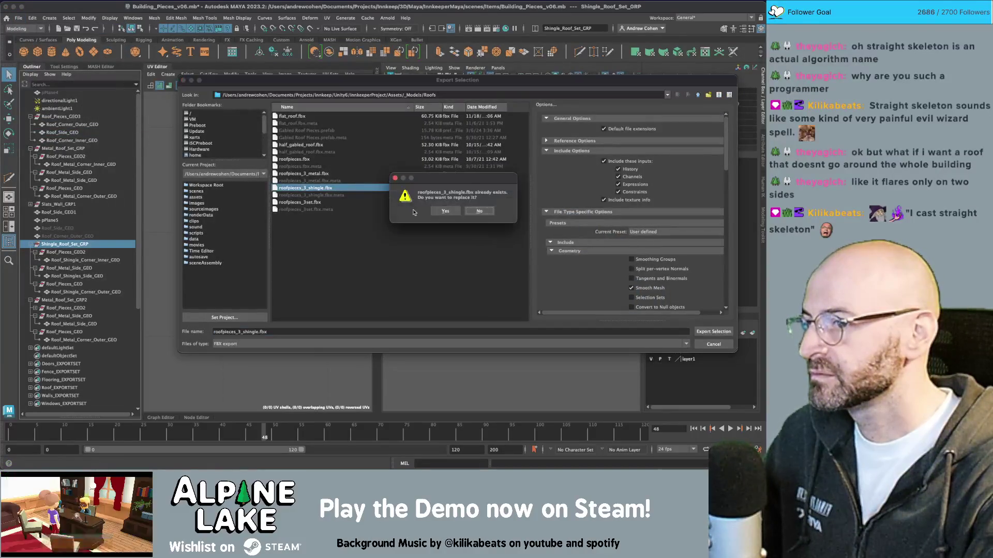
pyautogui.click(445, 212)
pyautogui.press('super+Tab')
pyautogui.press('super+Tab')
pyautogui.press('super+Tab')
pyautogui.press('super+Tab')
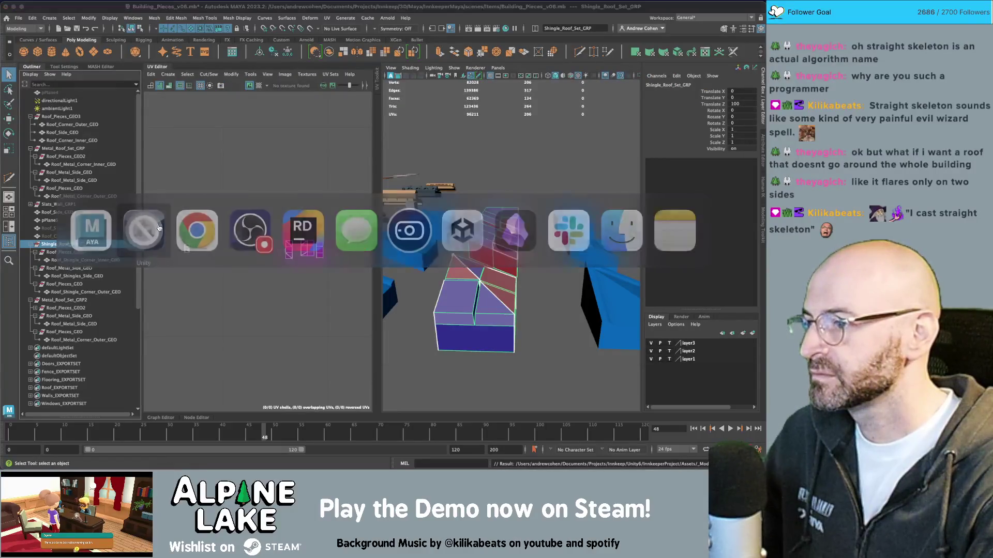
# - Inspect Unity's reimported roof and courtyard holes, then marquee-select the shingle meshes in Maya
pyautogui.scroll(-10, 295, 118)
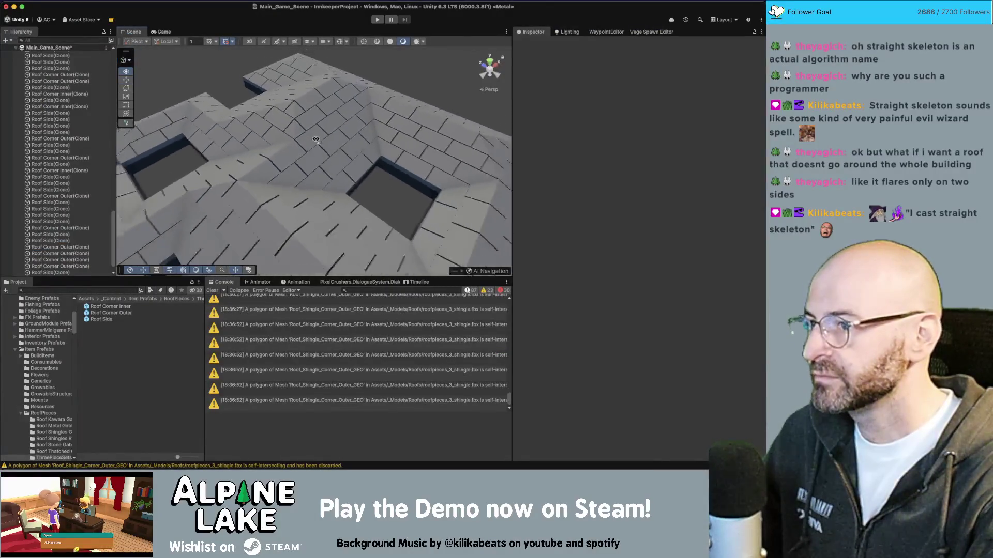
pyautogui.moveTo(295, 117); pyautogui.dragTo(415, 145)
pyautogui.scroll(10, 414, 145)
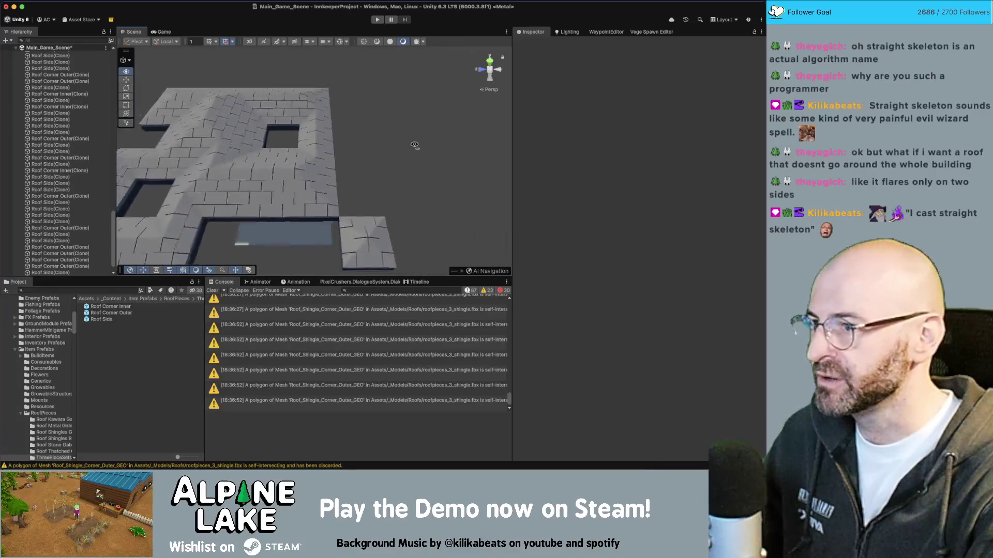
pyautogui.scroll(-10, 415, 144)
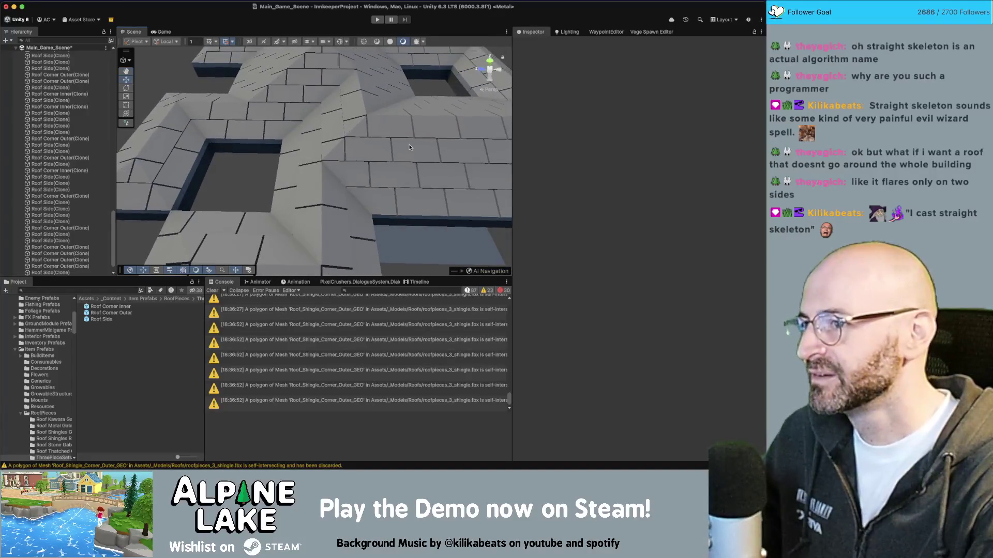
pyautogui.scroll(5, 412, 137)
pyautogui.scroll(-5, 411, 138)
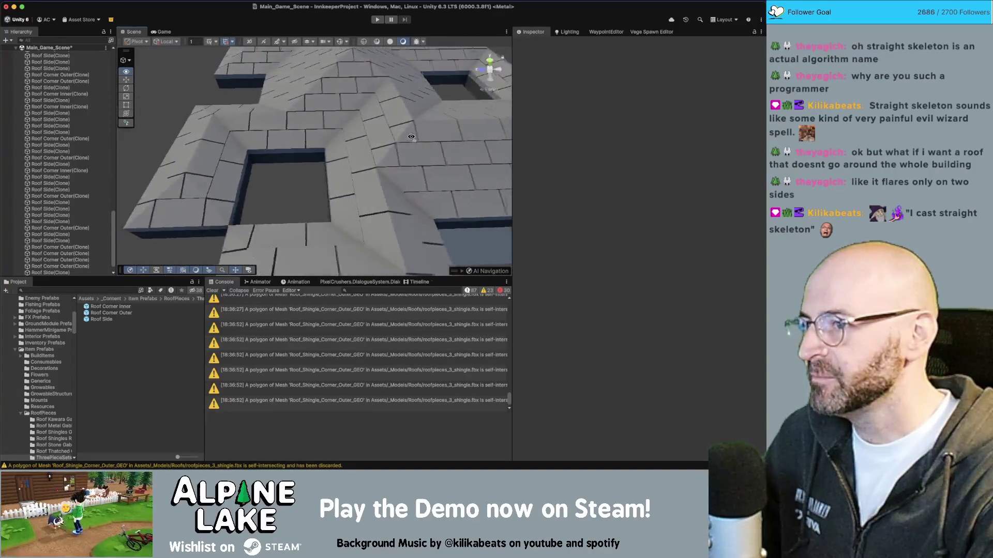
pyautogui.press('super+Tab')
pyautogui.moveTo(489, 269); pyautogui.dragTo(446, 188)
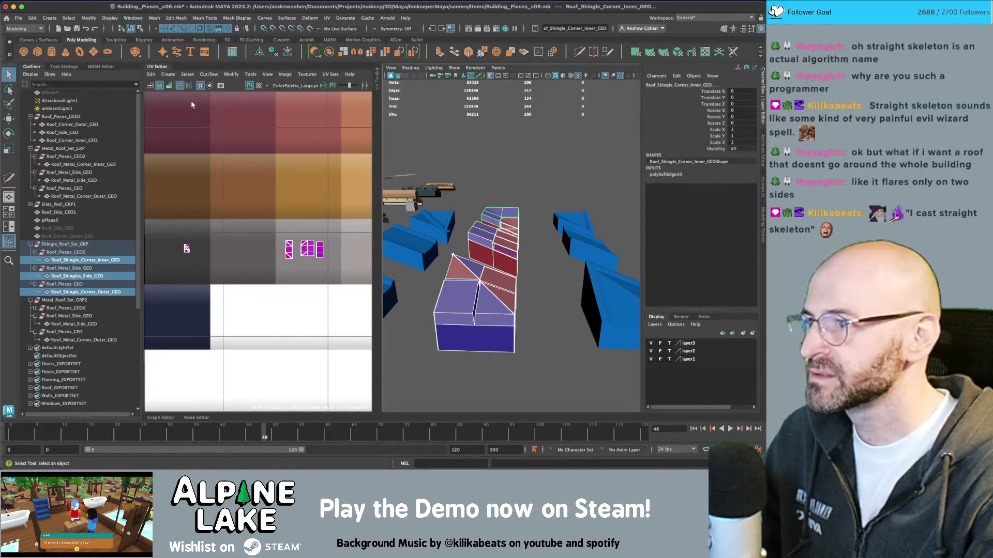
# - Apply a Y-axis planar UV projection to the shingle faces and shrink the resulting shells
pyautogui.rightClick(311, 242)
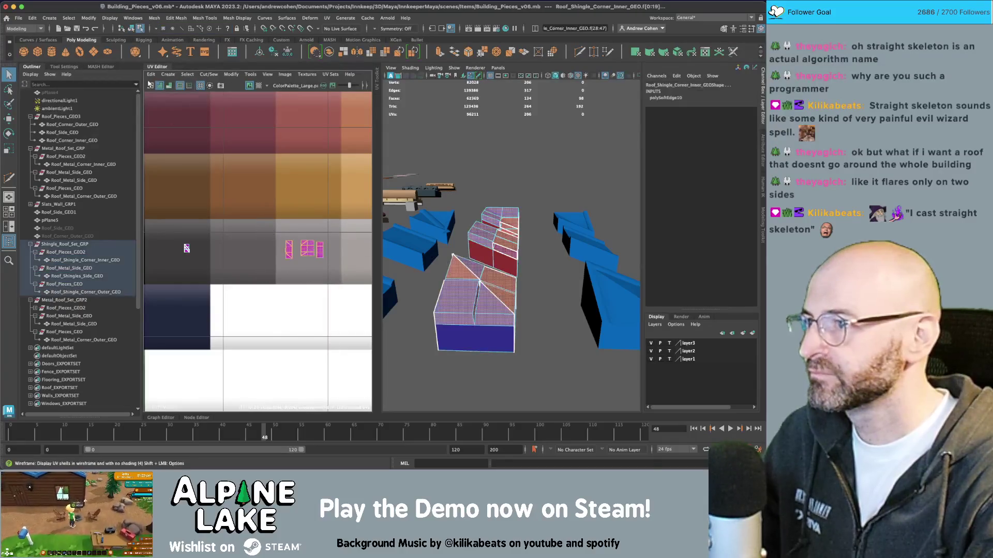
pyautogui.click(167, 74)
pyautogui.moveTo(180, 78)
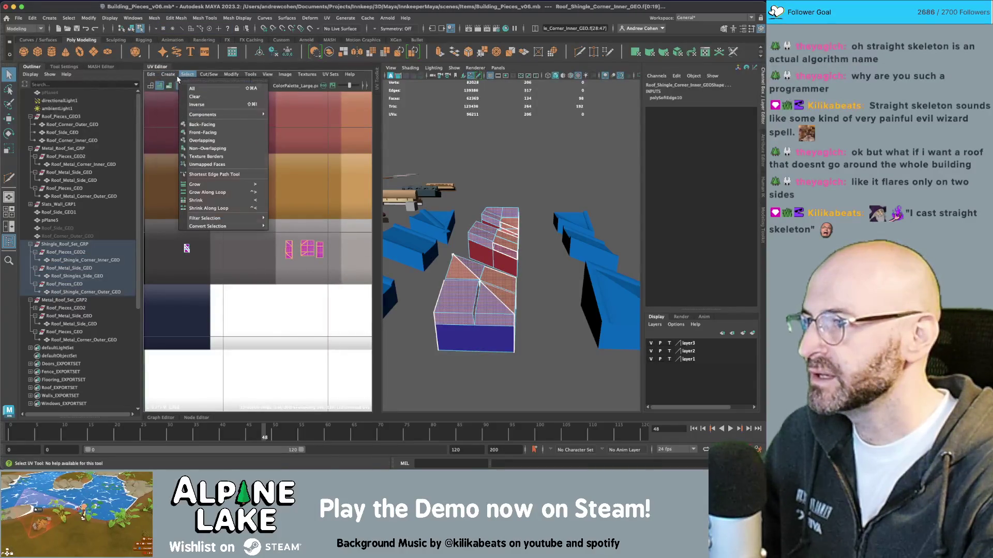
pyautogui.click(246, 143)
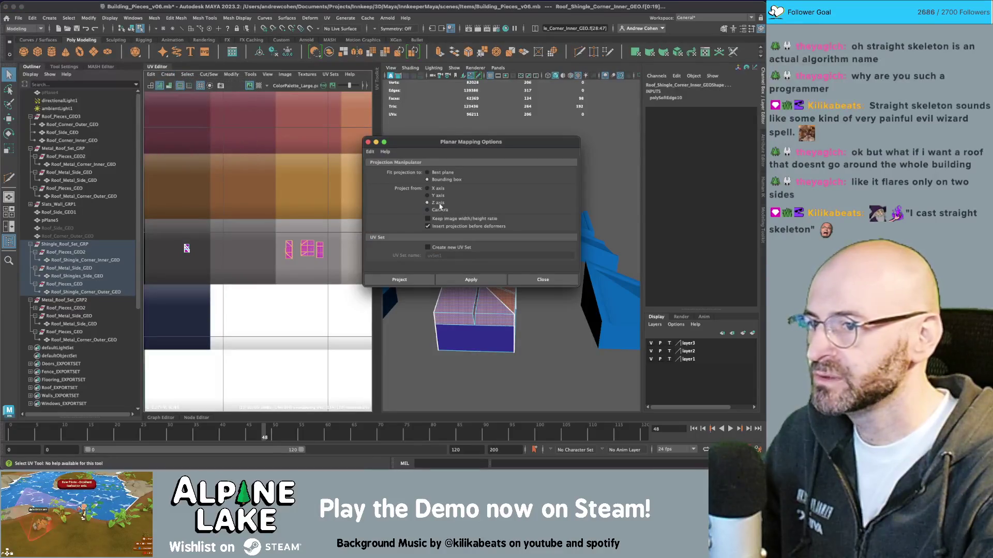
pyautogui.click(467, 280)
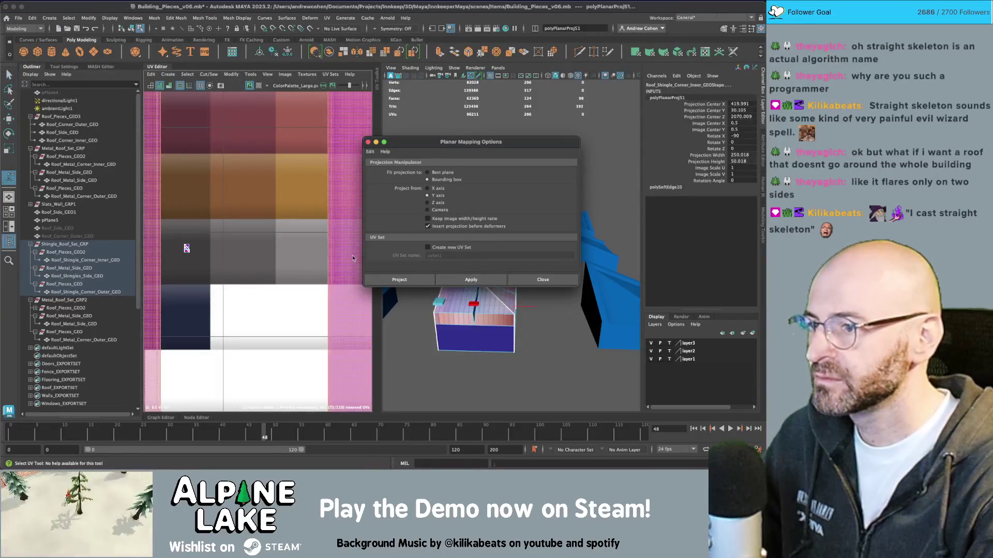
pyautogui.press('f')
pyautogui.press('r')
pyautogui.moveTo(253, 266)
pyautogui.mouseDown()
pyautogui.moveTo(235, 266)
pyautogui.moveTo(321, 228)
pyautogui.moveTo(310, 204)
pyautogui.moveTo(257, 249)
pyautogui.moveTo(263, 233)
pyautogui.mouseUp()
pyautogui.press('r')
pyautogui.press('f')
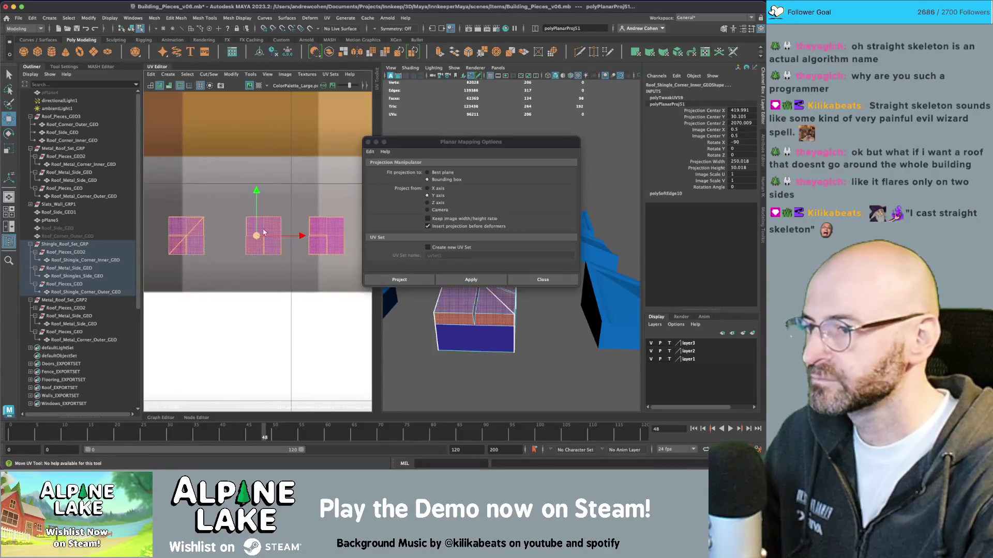
# - Repeat the planar projection on Roof_Shingles_Side_GEO and then on all shingle pieces together
pyautogui.click(275, 252)
pyautogui.press('g')
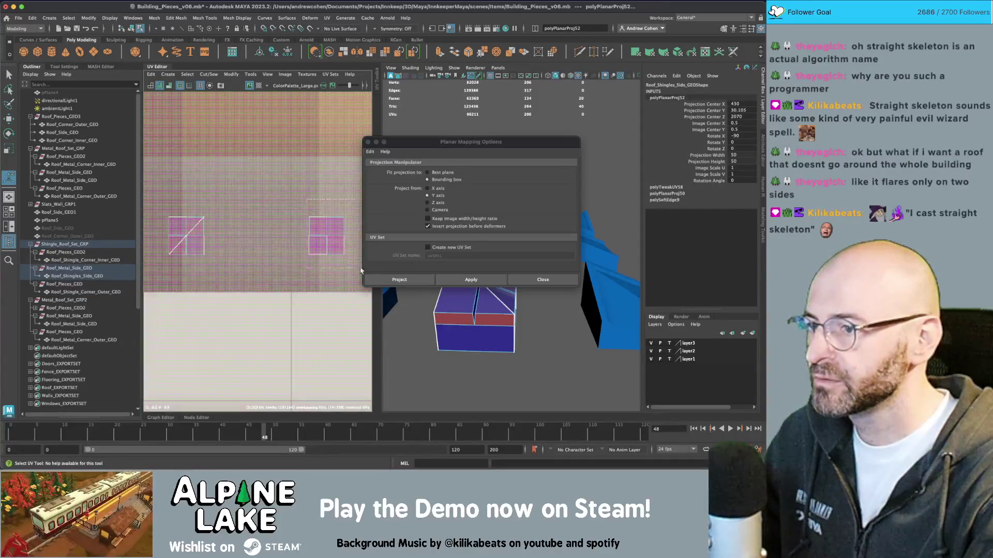
pyautogui.press('z')
pyautogui.press('z')
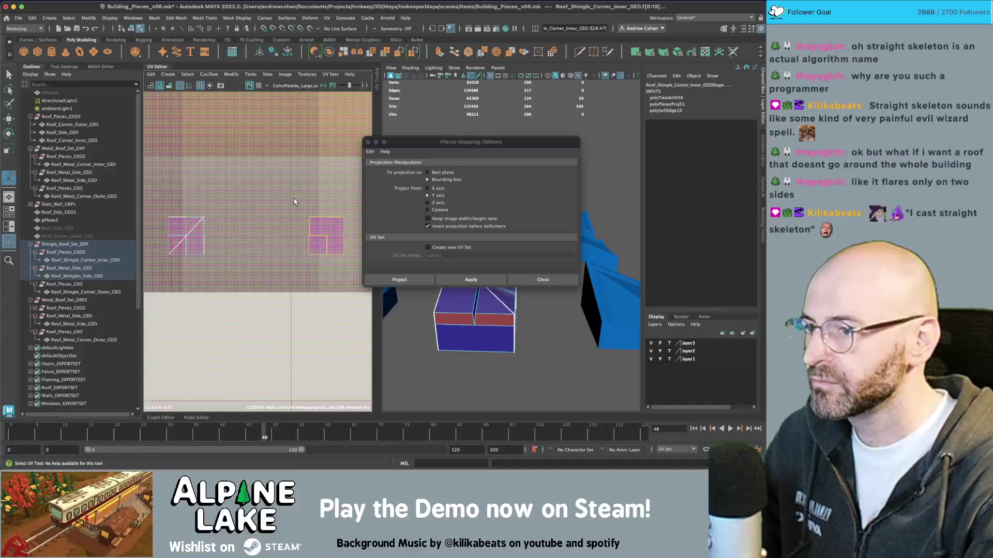
pyautogui.hotkey('shift', 'z')
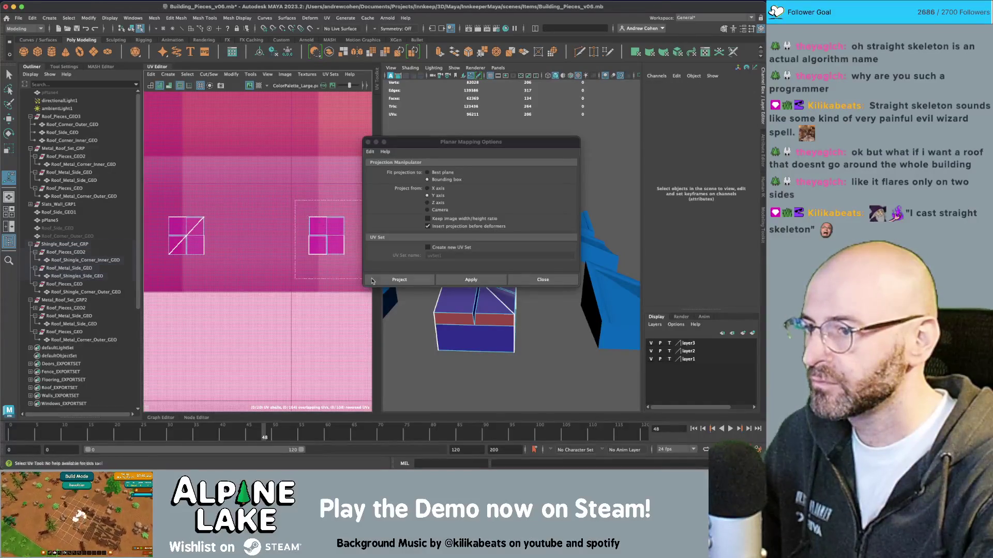
pyautogui.press('g')
pyautogui.moveTo(244, 222); pyautogui.dragTo(273, 220)
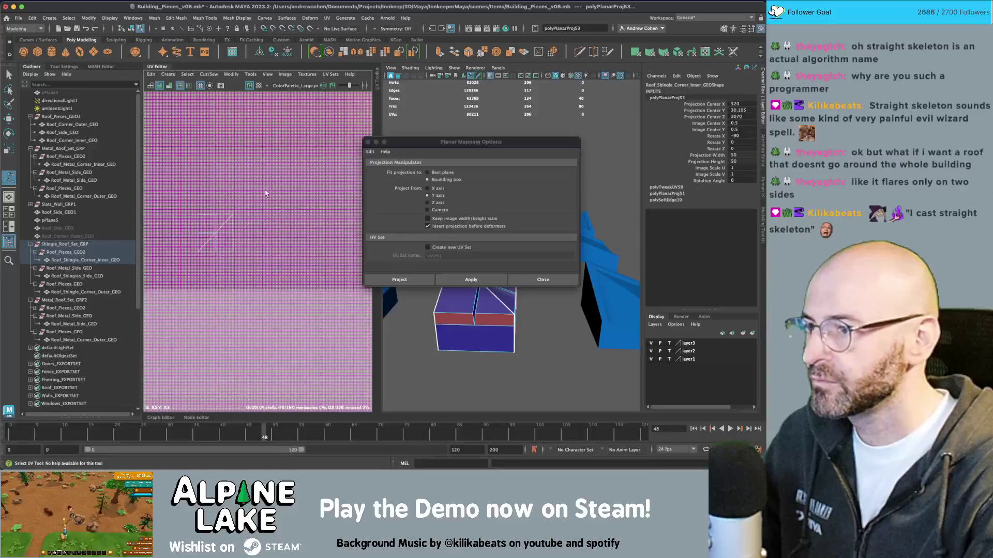
pyautogui.hotkey('shift', 'z')
pyautogui.press('g')
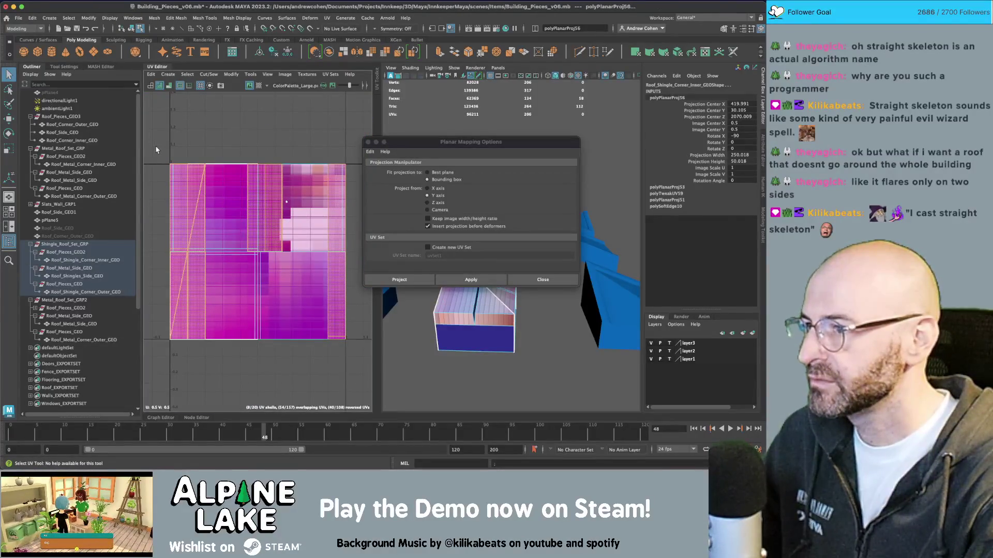
# - Select the projected UV shells, narrowing the selection to the upper shells
pyautogui.moveTo(322, 322); pyautogui.dragTo(322, 322)
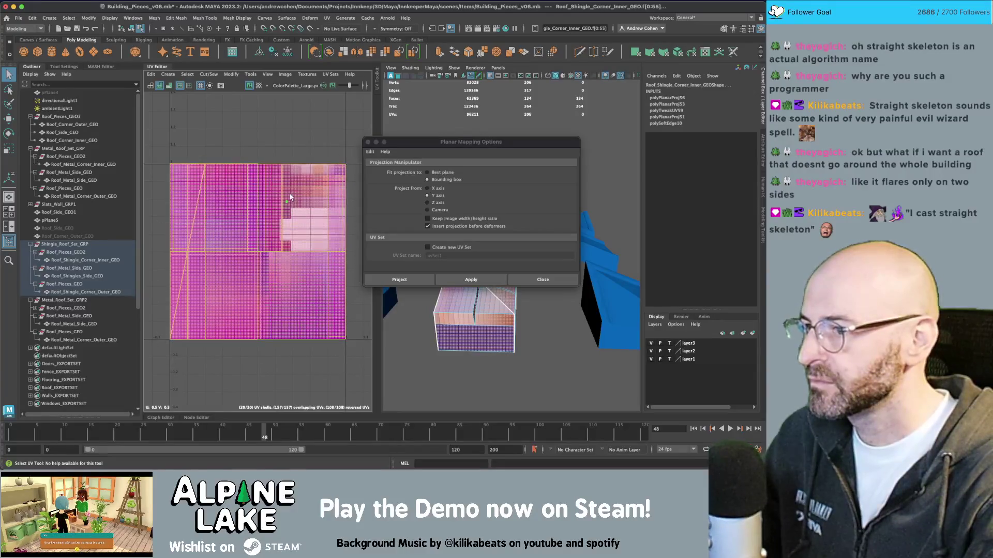
pyautogui.moveTo(290, 198); pyautogui.dragTo(287, 206)
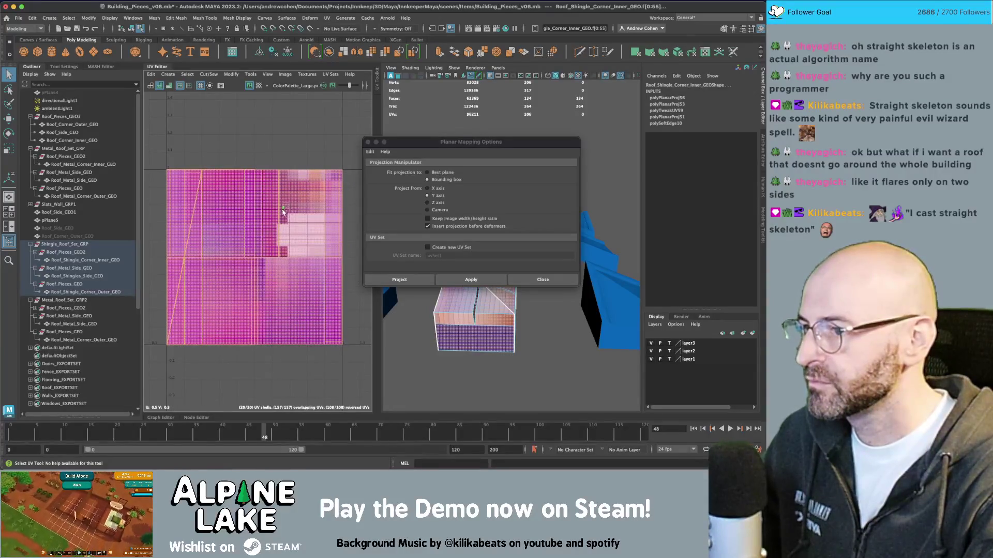
pyautogui.keyDown('ctrl'); pyautogui.click(282, 212); pyautogui.keyUp('ctrl')
pyautogui.click(319, 160)
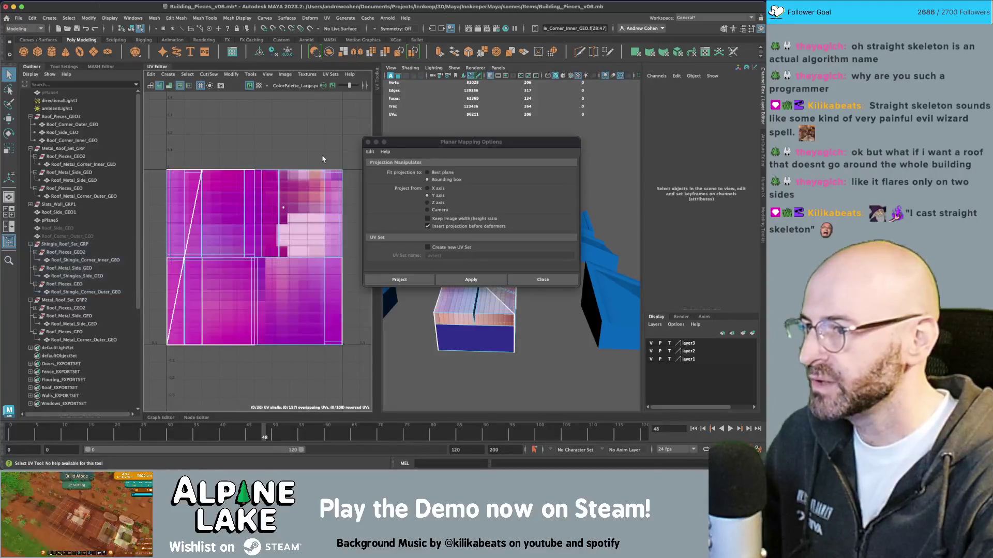
pyautogui.scroll(-2, 311, 159)
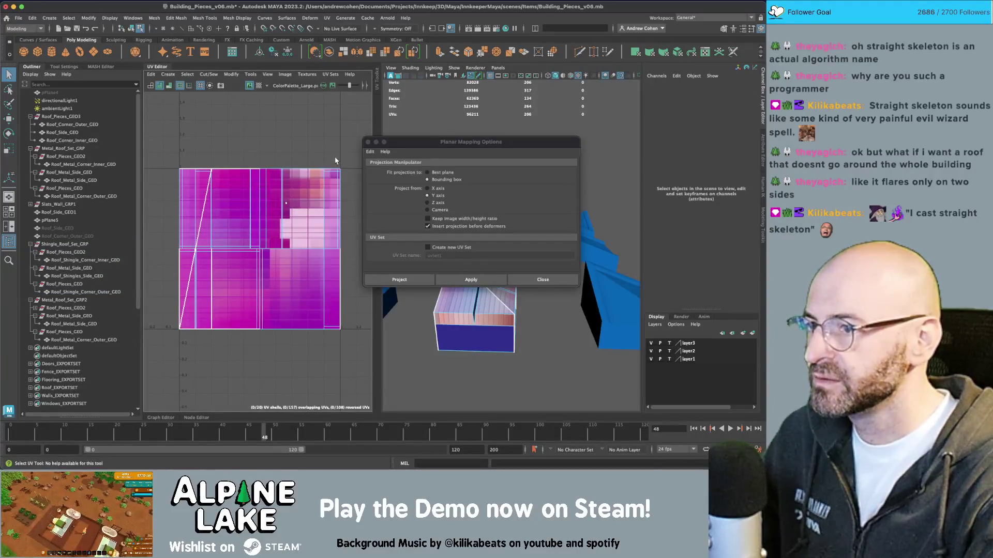
pyautogui.moveTo(329, 202); pyautogui.dragTo(173, 357)
pyautogui.scroll(6, 257, 216)
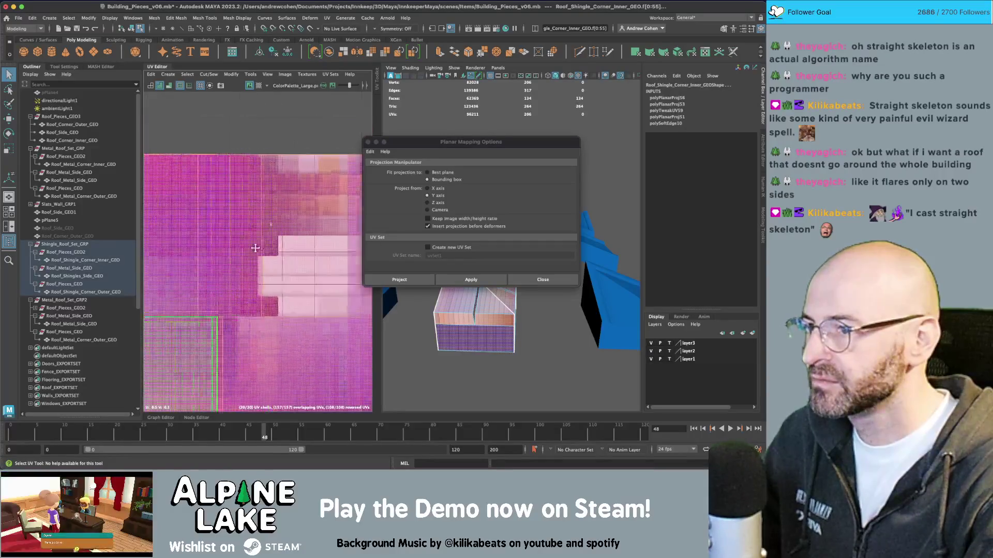
pyautogui.scroll(-4, 299, 226)
pyautogui.click(299, 227)
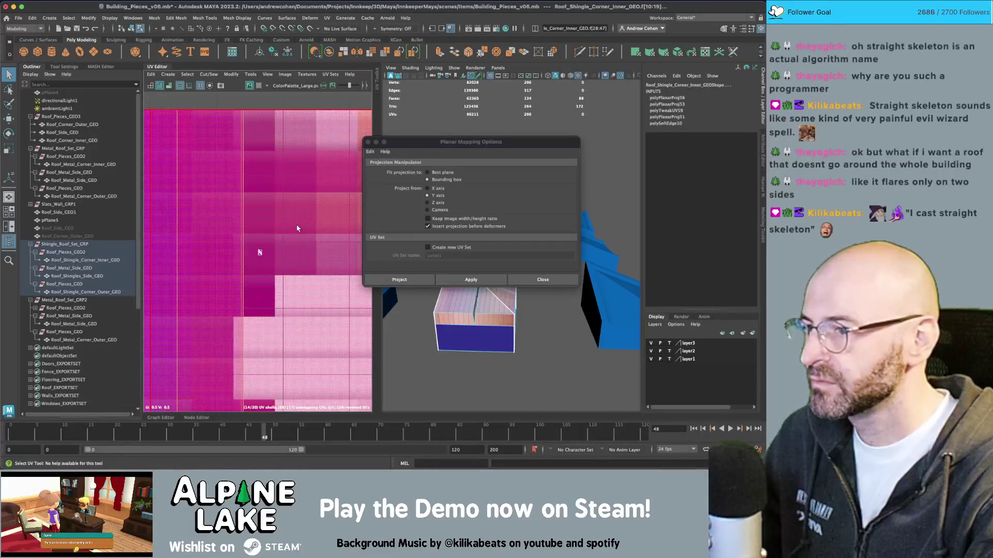
pyautogui.scroll(-1, 299, 228)
pyautogui.scroll(-2, 261, 179)
# - Scale the upper UV shells down and move them into the grey palette band
pyautogui.rightClick(276, 163)
pyautogui.click(247, 153)
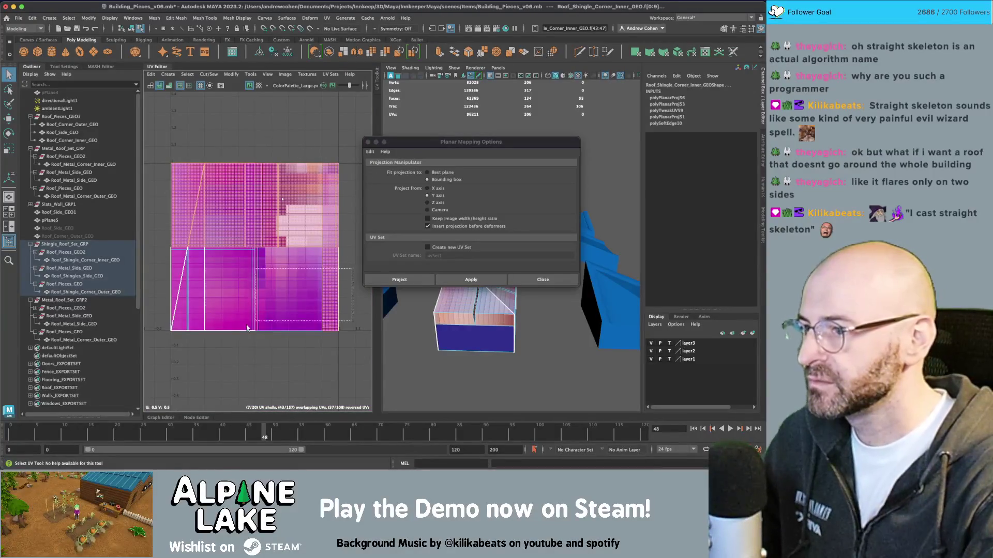
pyautogui.click(248, 242)
pyautogui.moveTo(261, 233)
pyautogui.mouseDown()
pyautogui.moveTo(243, 244)
pyautogui.moveTo(296, 216)
pyautogui.moveTo(299, 205)
pyautogui.mouseUp()
pyautogui.press('w')
pyautogui.press('f')
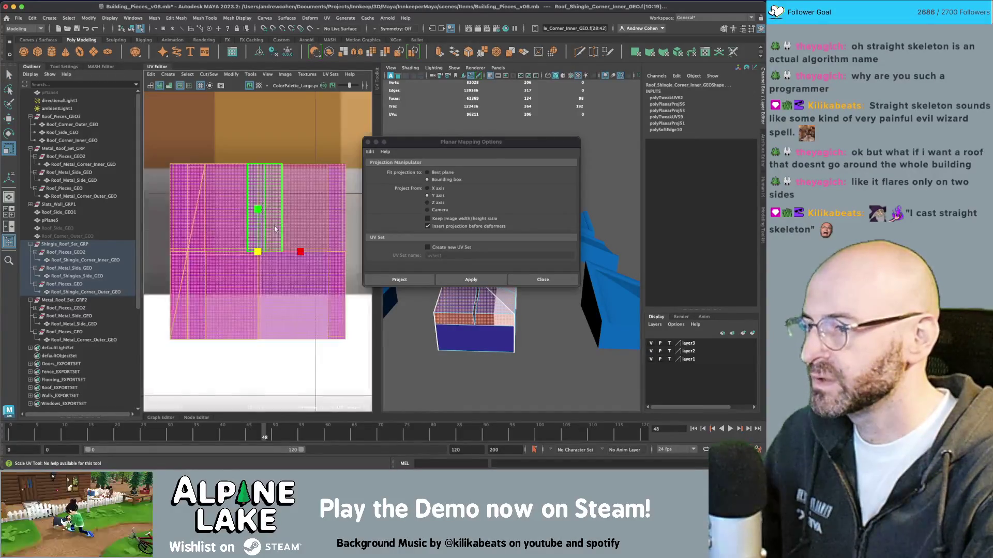
pyautogui.moveTo(258, 251)
pyautogui.mouseDown()
pyautogui.moveTo(264, 244)
pyautogui.moveTo(241, 247)
pyautogui.mouseUp()
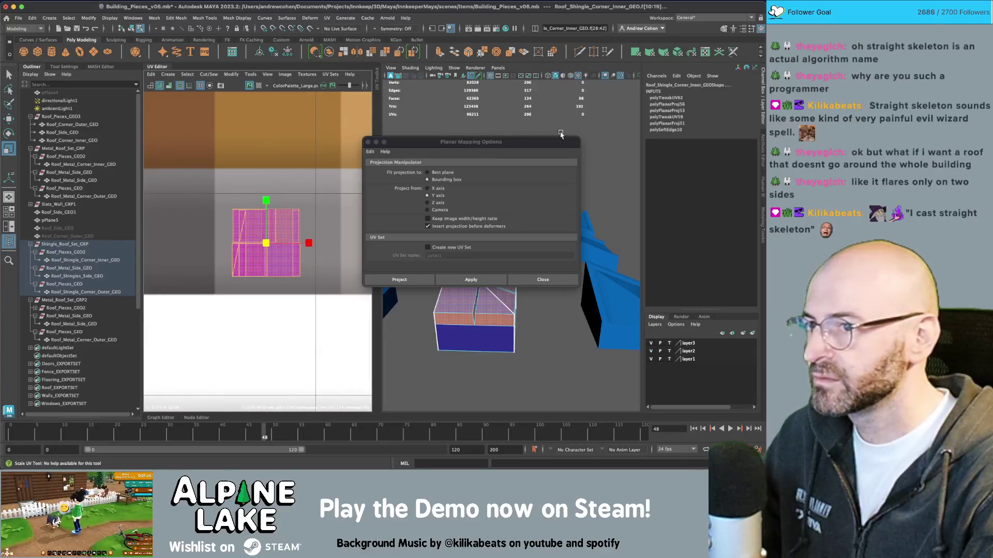
pyautogui.click(375, 143)
pyautogui.press('q')
pyautogui.moveTo(424, 233)
pyautogui.mouseDown()
pyautogui.moveTo(471, 220)
pyautogui.moveTo(486, 249)
pyautogui.mouseUp()
# - Convert the outer corner faces to their UV shell and slide the strip onto the magenta shell
pyautogui.click(492, 251)
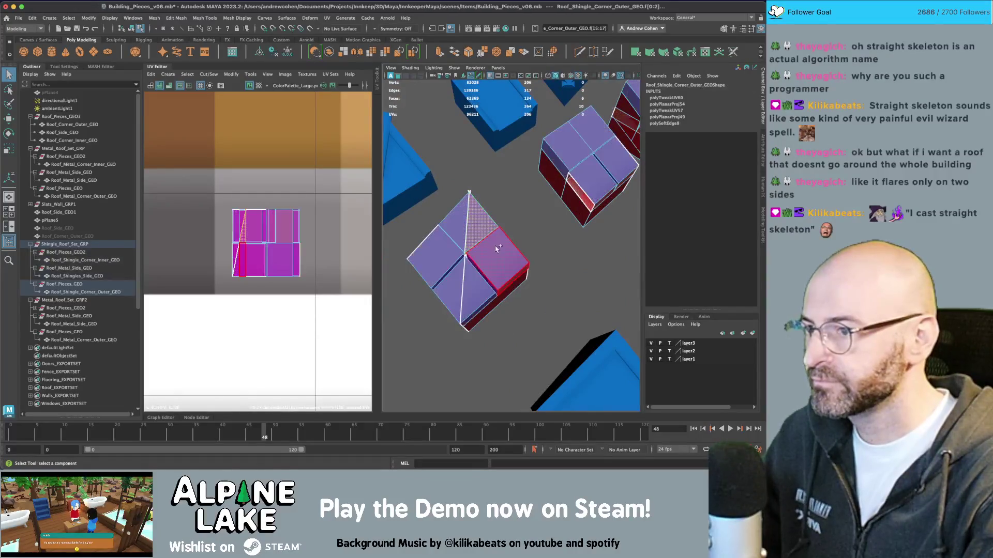
pyautogui.rightClick(496, 251)
pyautogui.moveTo(530, 223)
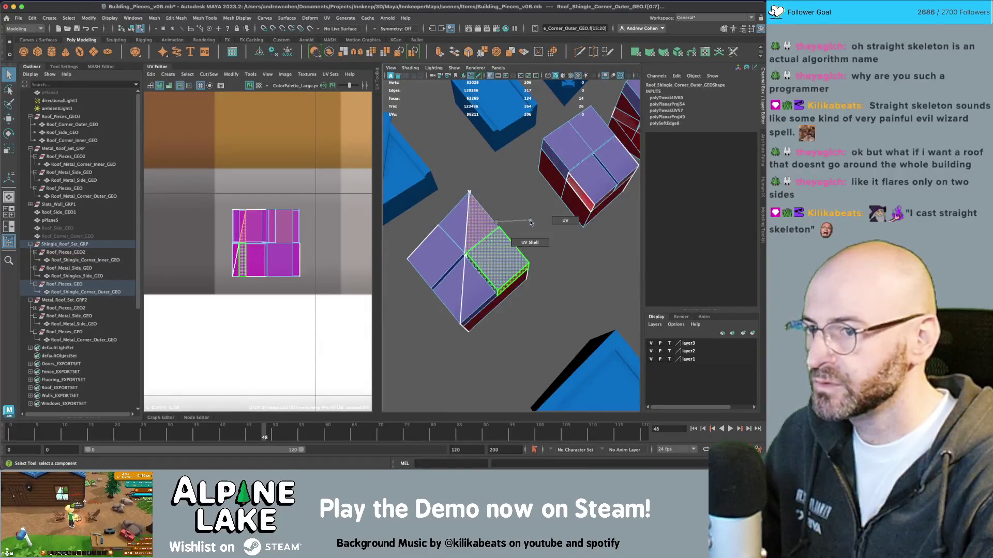
pyautogui.click(530, 242)
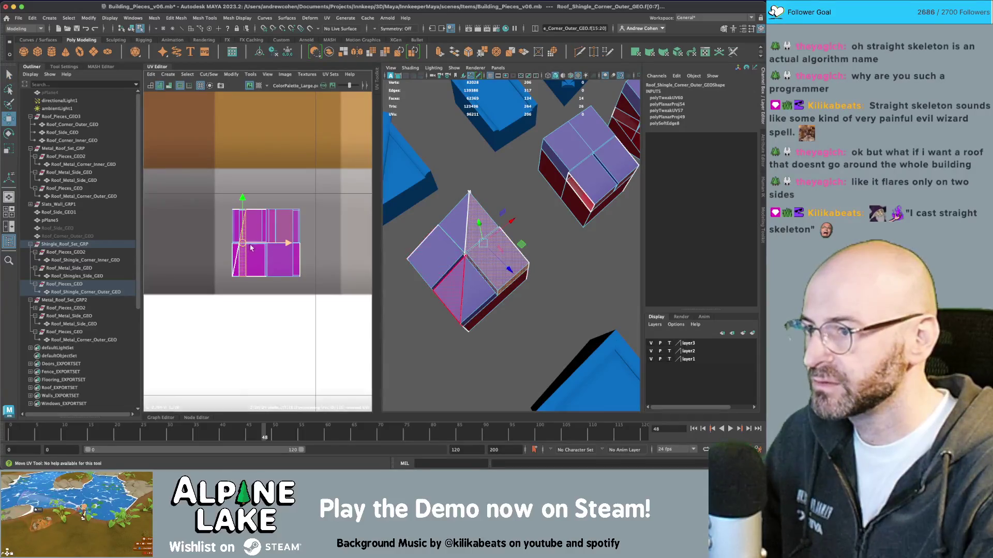
pyautogui.press('w')
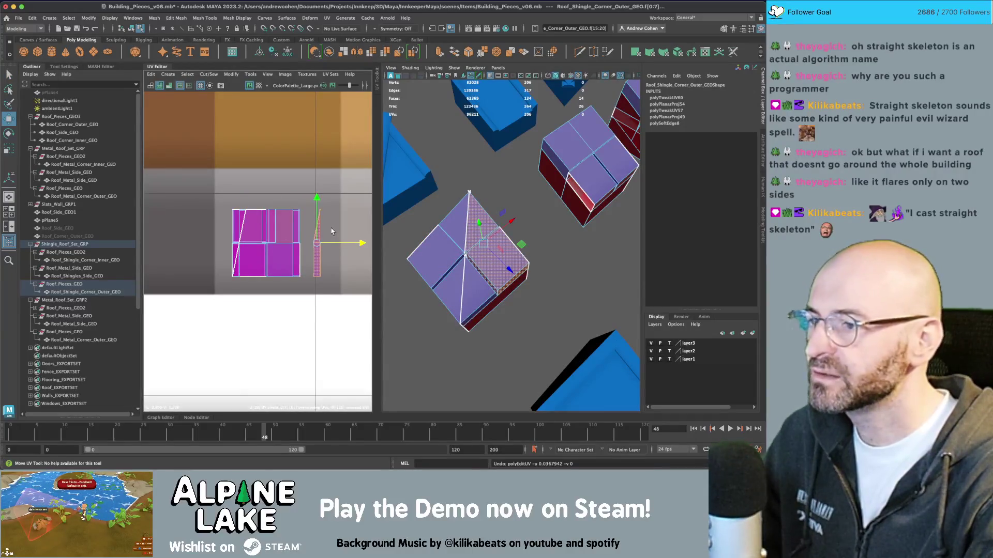
pyautogui.moveTo(331, 232); pyautogui.dragTo(257, 231)
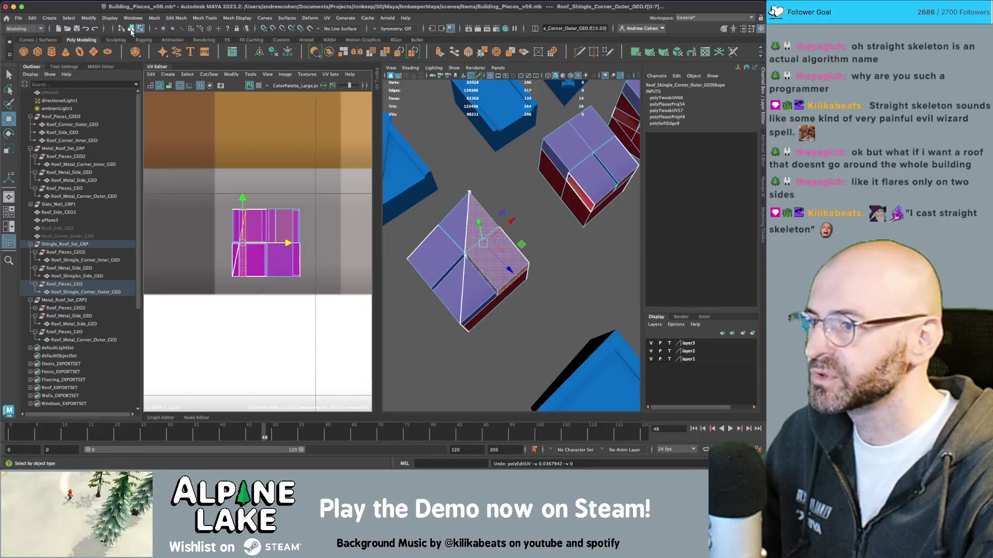
# - Delete the outer corner piece's construction history in object mode
pyautogui.press('F8')
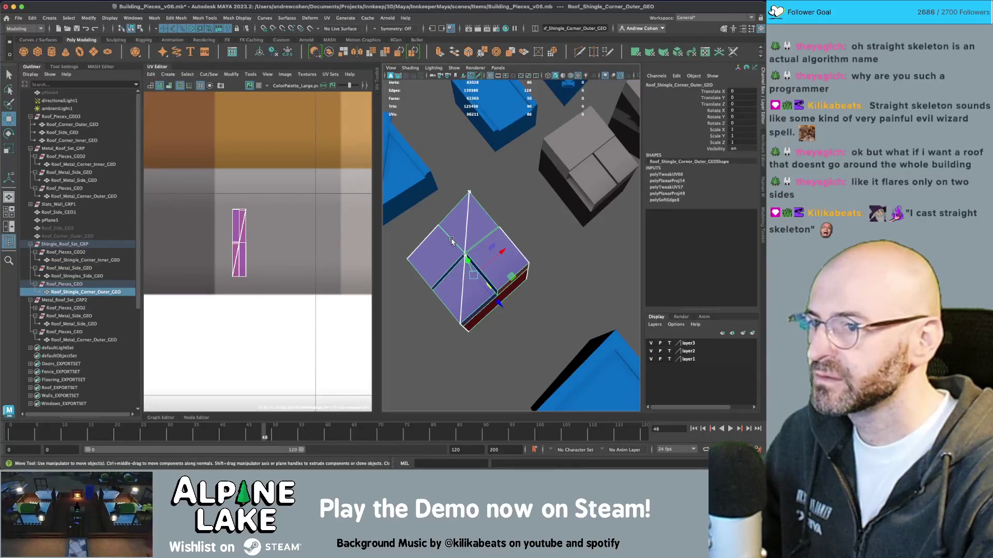
pyautogui.hotkey('alt', 'shift', 'd')
pyautogui.press('q')
# - Select the three shingle pieces with the inner corner shingle as lead
pyautogui.moveTo(517, 233); pyautogui.dragTo(497, 248)
pyautogui.moveTo(466, 170); pyautogui.dragTo(498, 270)
pyautogui.click(500, 238)
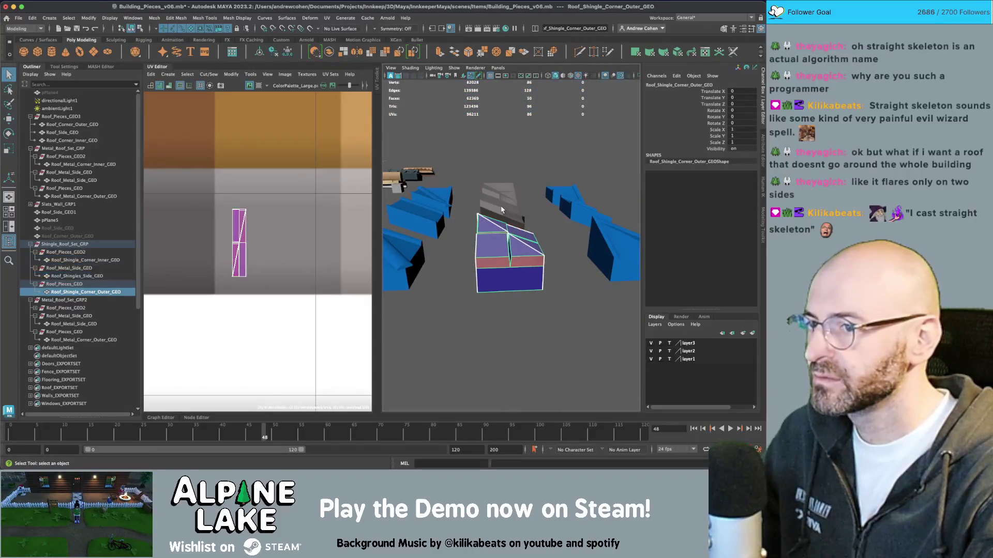
pyautogui.moveTo(548, 300); pyautogui.dragTo(501, 195)
pyautogui.rightClick(500, 193)
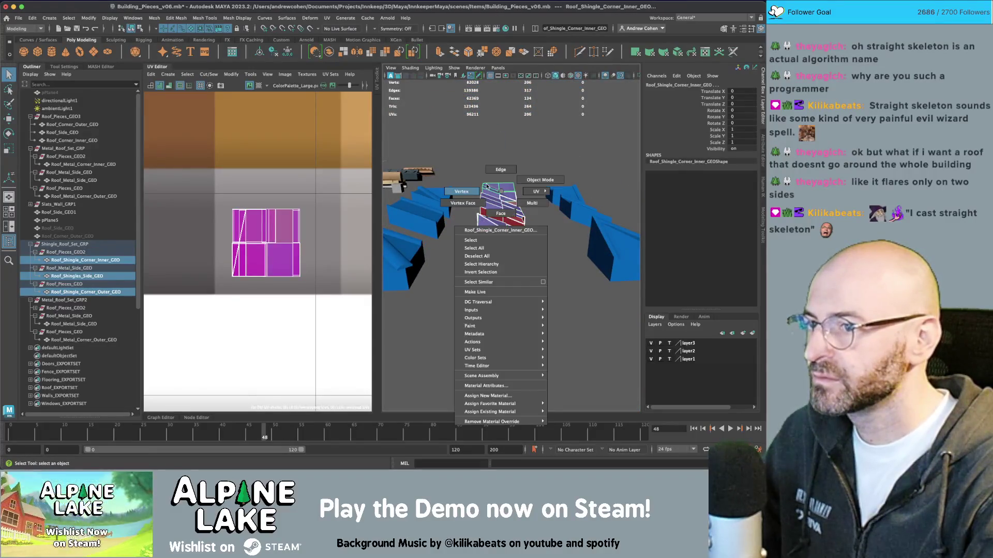
# - Give the inner corner shingle's faces a Y-axis planar UV projection, undoing a trial shrink
pyautogui.click(496, 212)
pyautogui.scroll(-5, 286, 243)
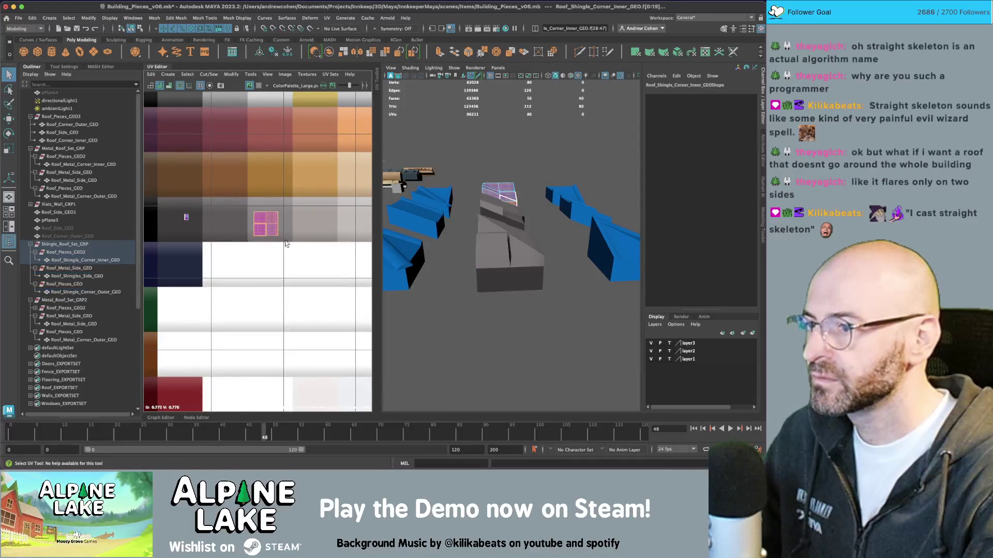
pyautogui.click(164, 77)
pyautogui.click(246, 141)
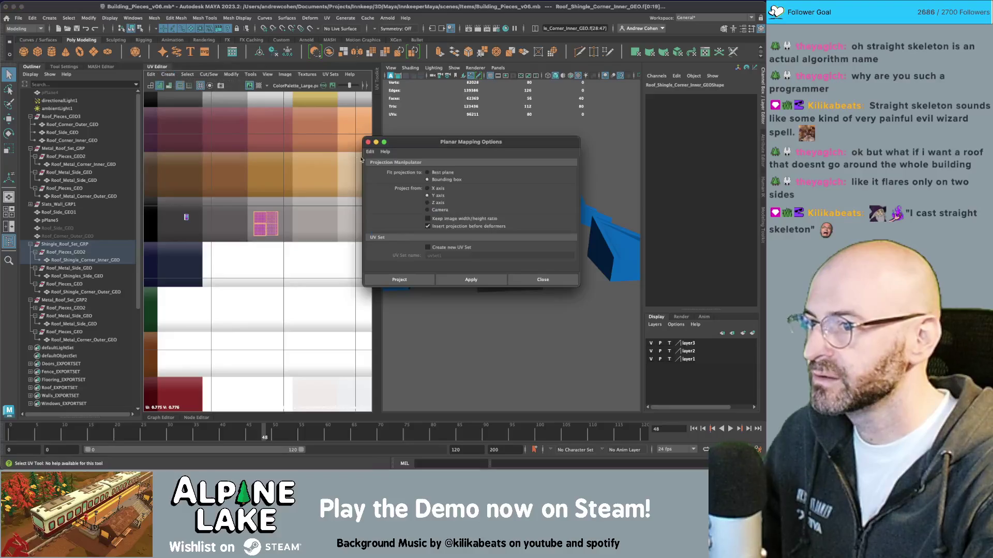
pyautogui.click(472, 280)
pyautogui.press('f')
pyautogui.press('r')
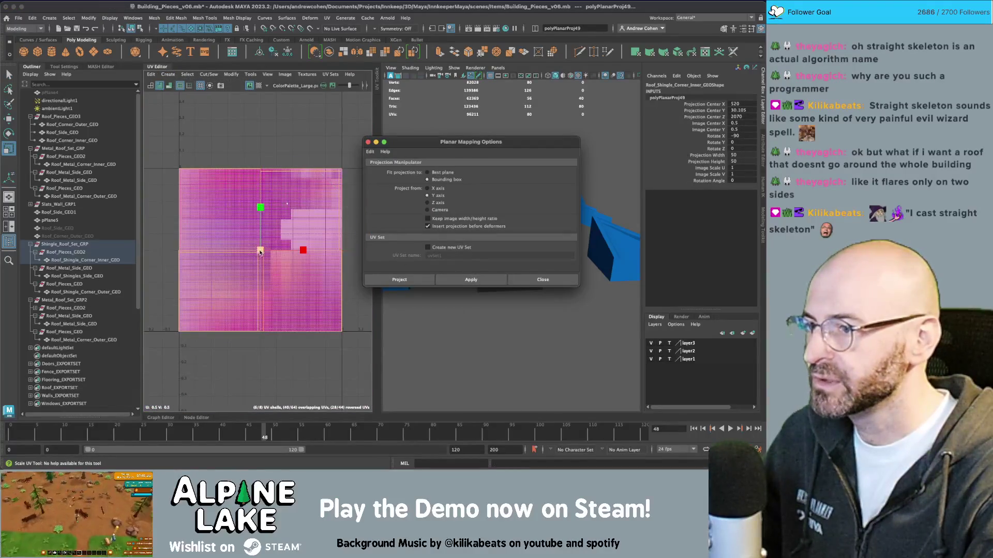
pyautogui.moveTo(260, 251); pyautogui.dragTo(230, 252)
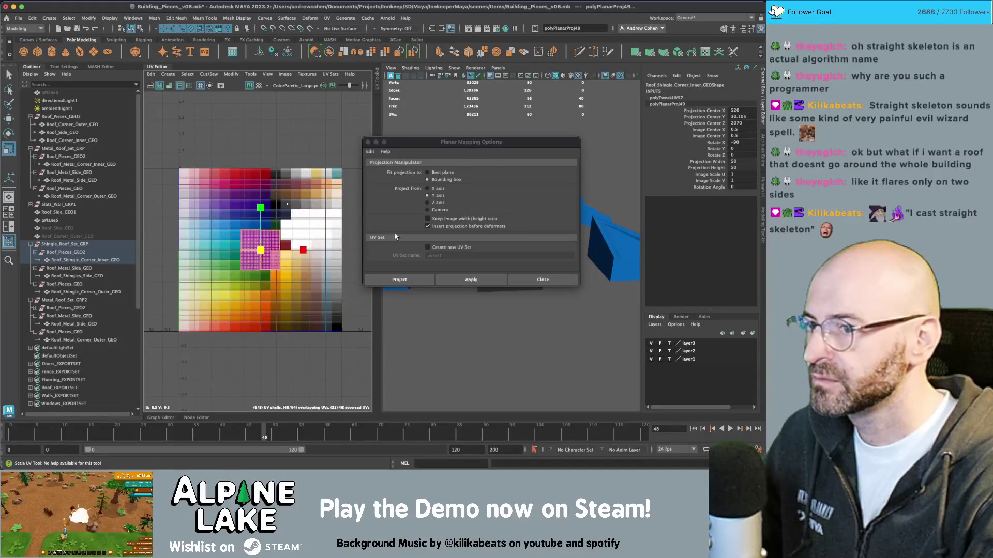
pyautogui.moveTo(498, 148); pyautogui.dragTo(559, 288)
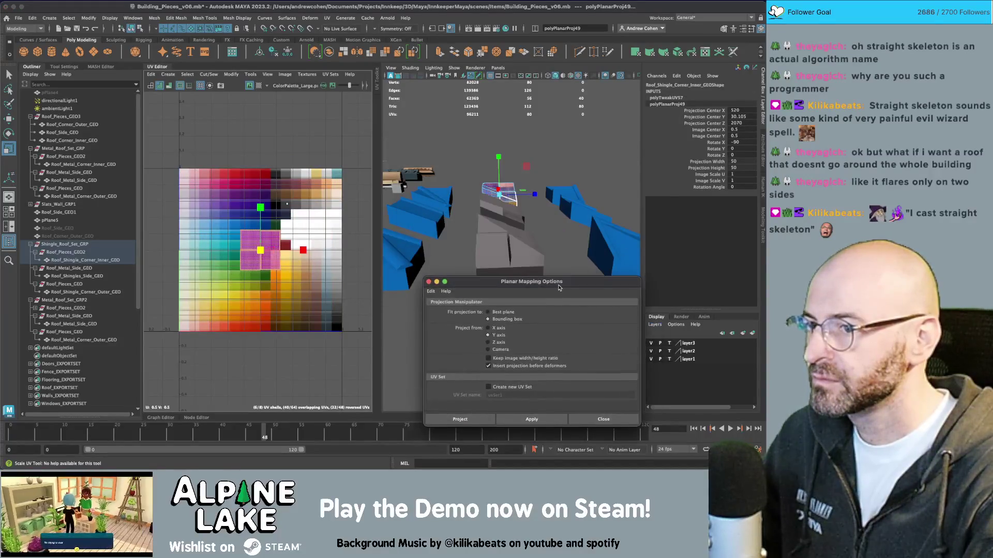
pyautogui.click(428, 282)
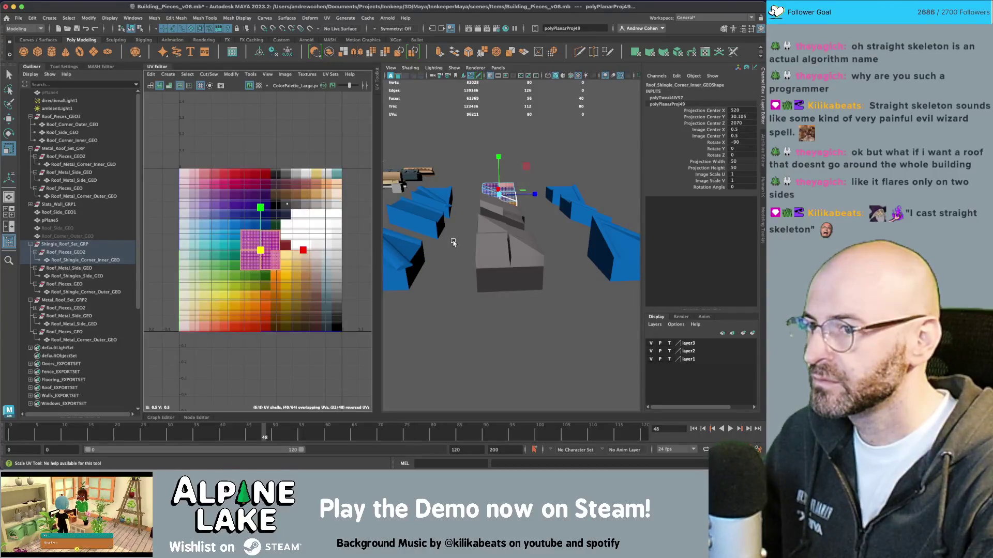
pyautogui.hotkey('ctrl', 'z')
pyautogui.press('q')
# - Select the inner corner, outer corner and side shingle pieces together
pyautogui.click(486, 213)
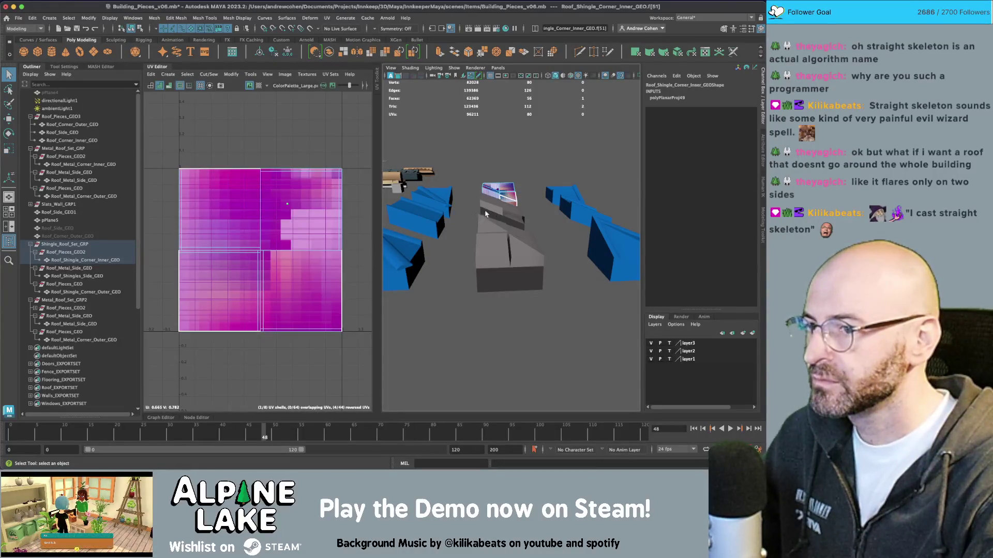
pyautogui.rightClick(492, 210)
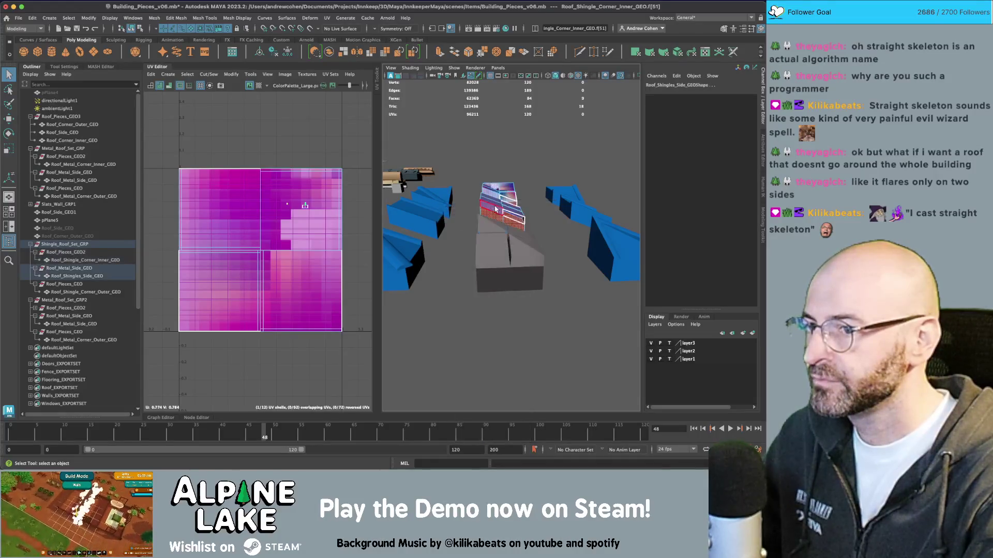
pyautogui.press('f')
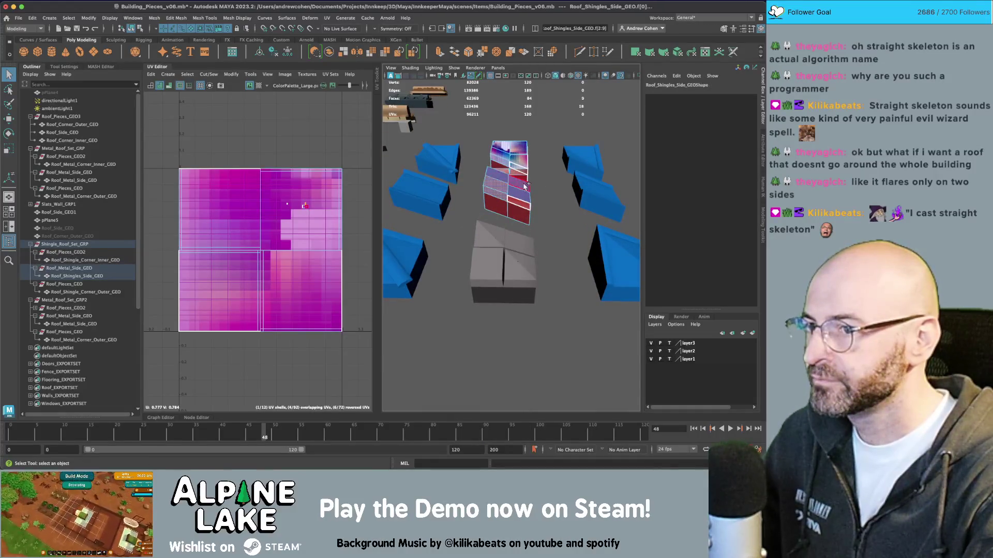
pyautogui.rightClick(518, 191)
pyautogui.moveTo(544, 196)
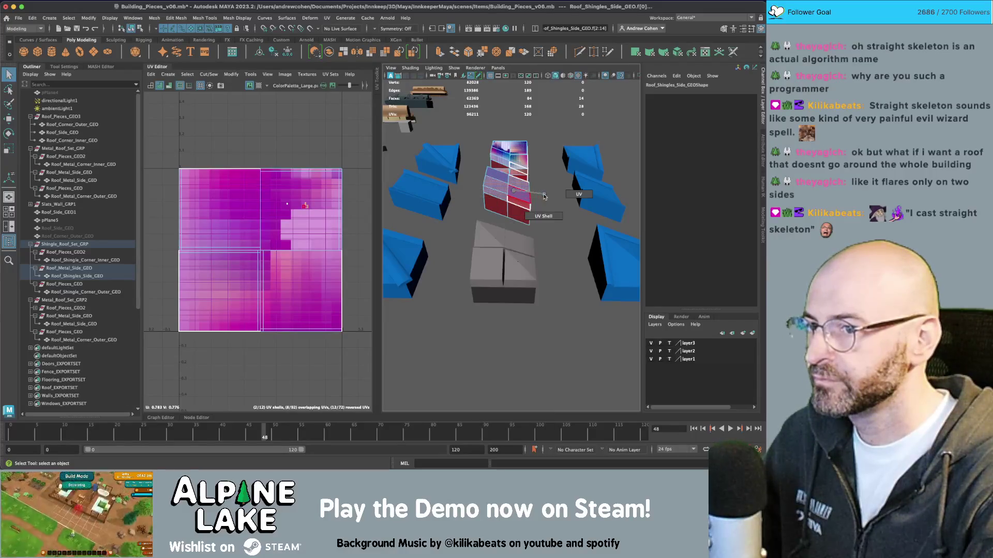
pyautogui.click(544, 216)
pyautogui.click(501, 247)
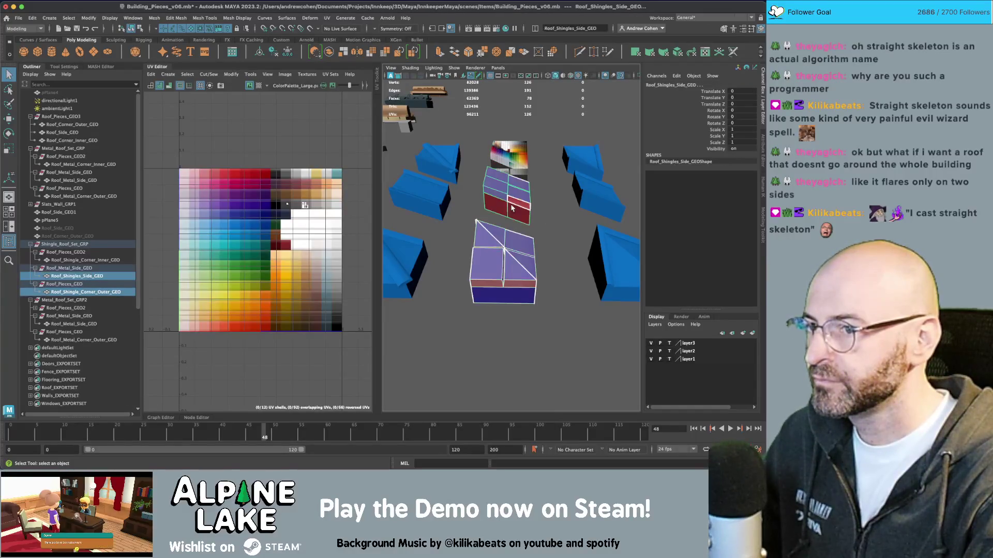
pyautogui.keyDown('shift'); pyautogui.click(512, 165); pyautogui.keyUp('shift')
# - Switch the three pieces to UV shell selection and test-select the top shell
pyautogui.rightClick(312, 201)
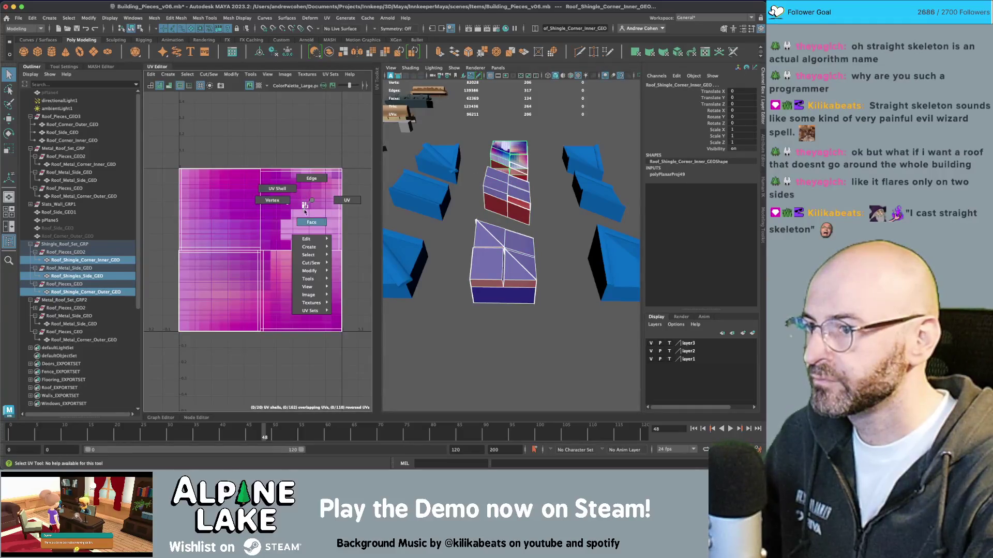
pyautogui.click(278, 189)
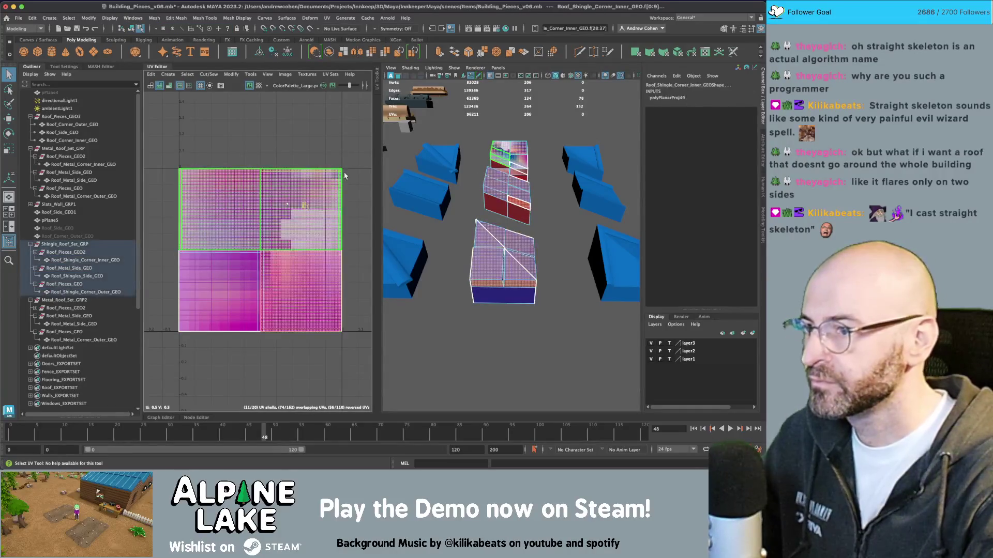
pyautogui.click(337, 204)
pyautogui.click(352, 204)
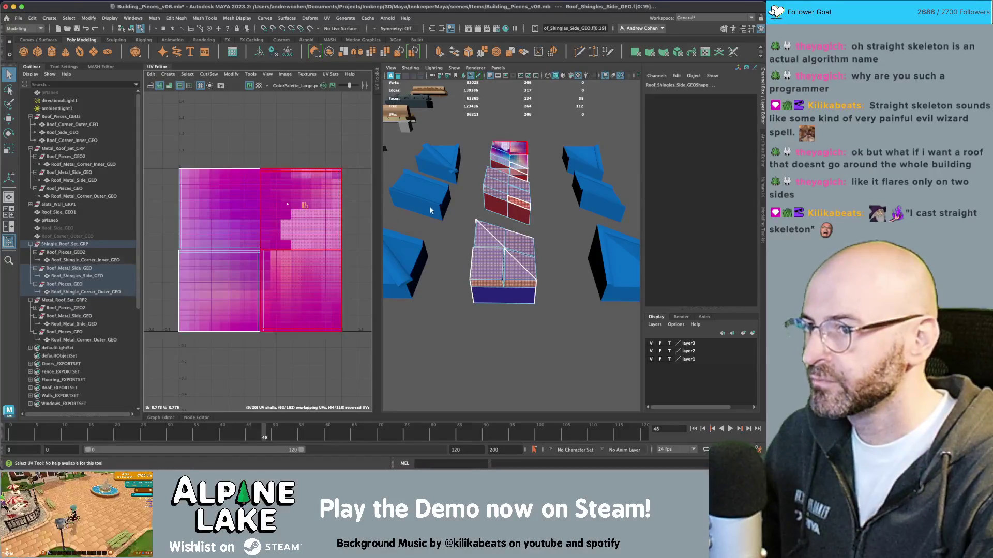
pyautogui.press('z')
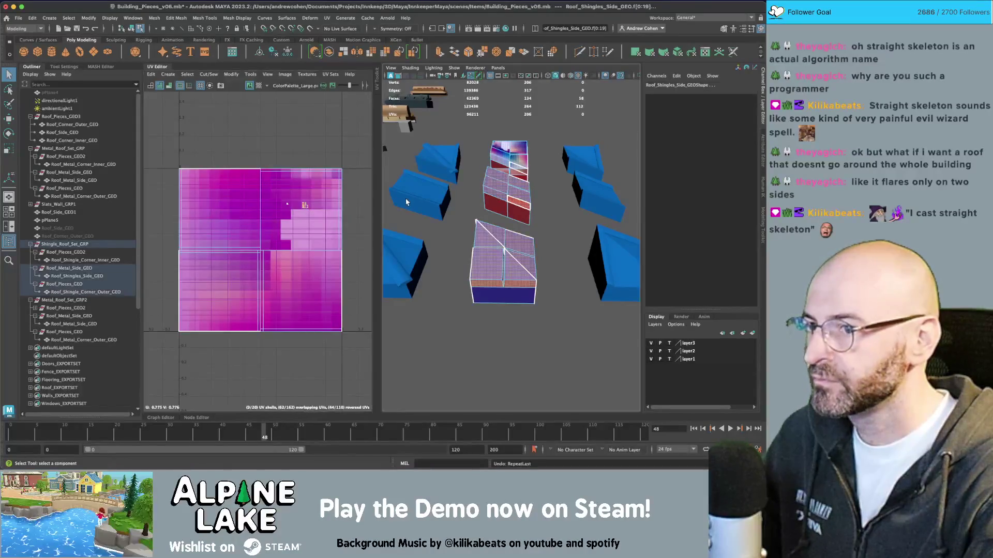
pyautogui.click(168, 74)
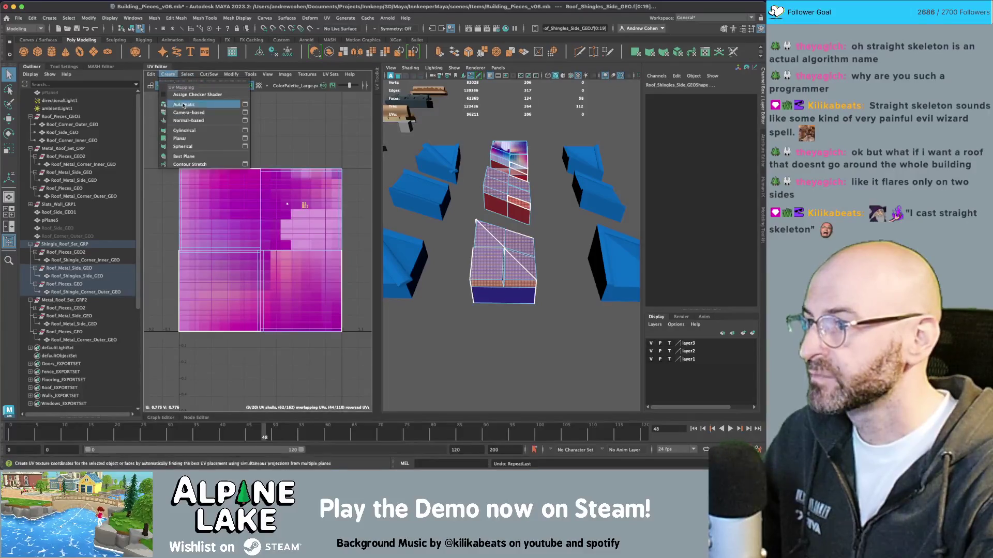
# - Planar-project the side shingles, move the top UV shell clear, and reproject the outer corner faces
pyautogui.click(191, 140)
pyautogui.click(277, 247)
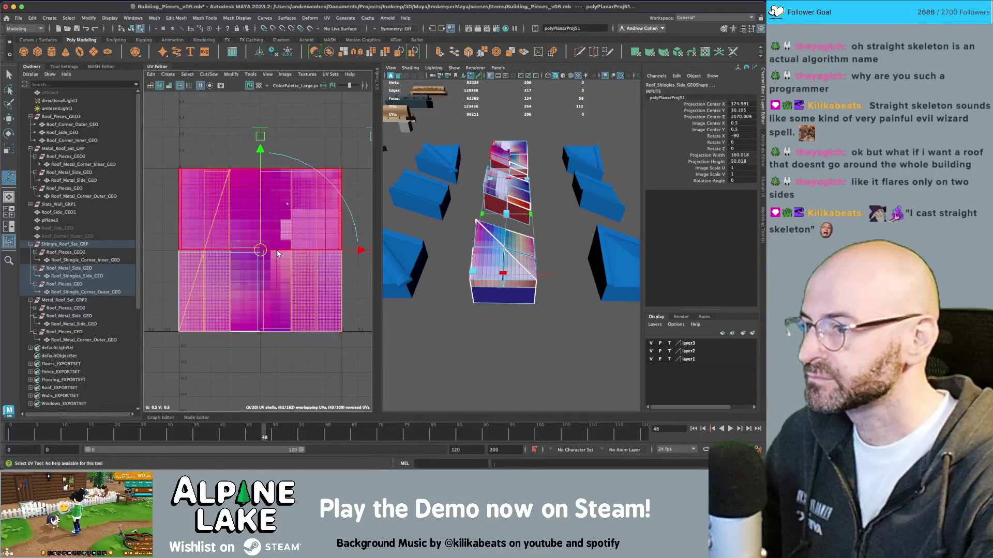
pyautogui.press('w')
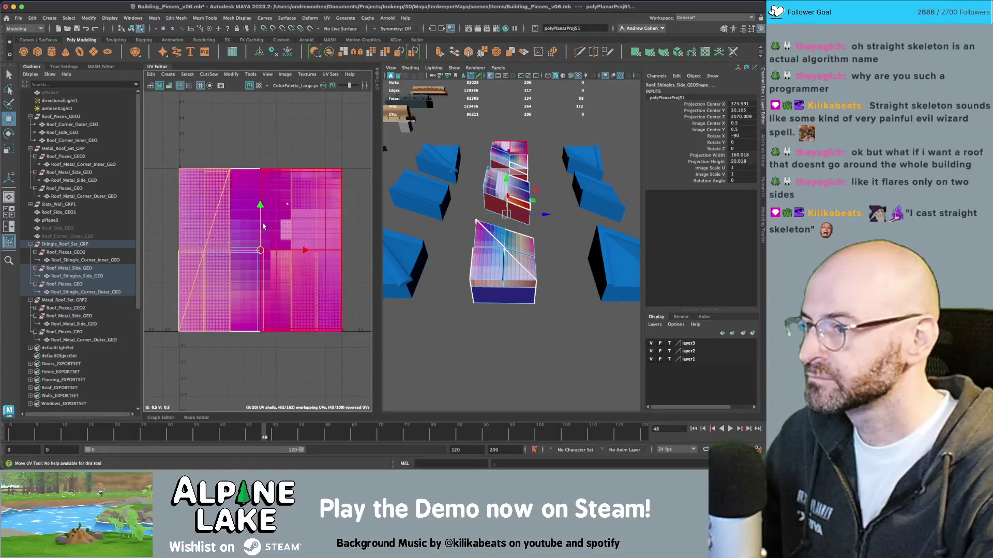
pyautogui.moveTo(262, 205); pyautogui.dragTo(280, 107)
pyautogui.scroll(-2, 262, 217)
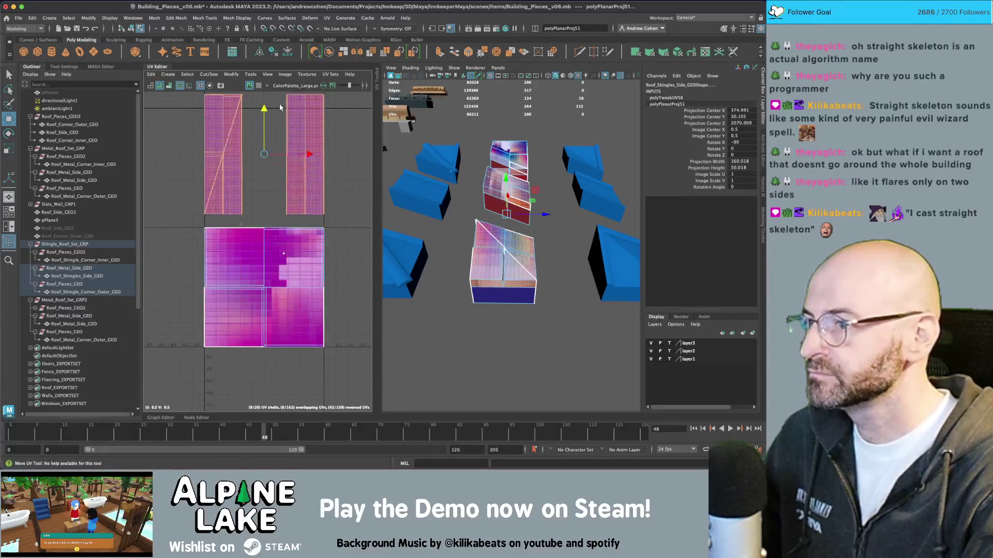
pyautogui.moveTo(226, 155); pyautogui.dragTo(226, 155)
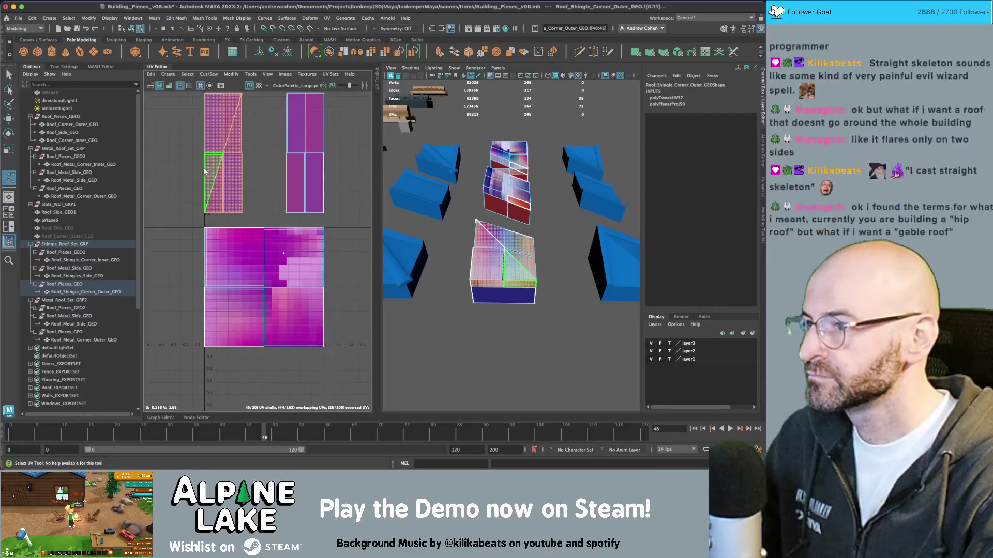
pyautogui.press('g')
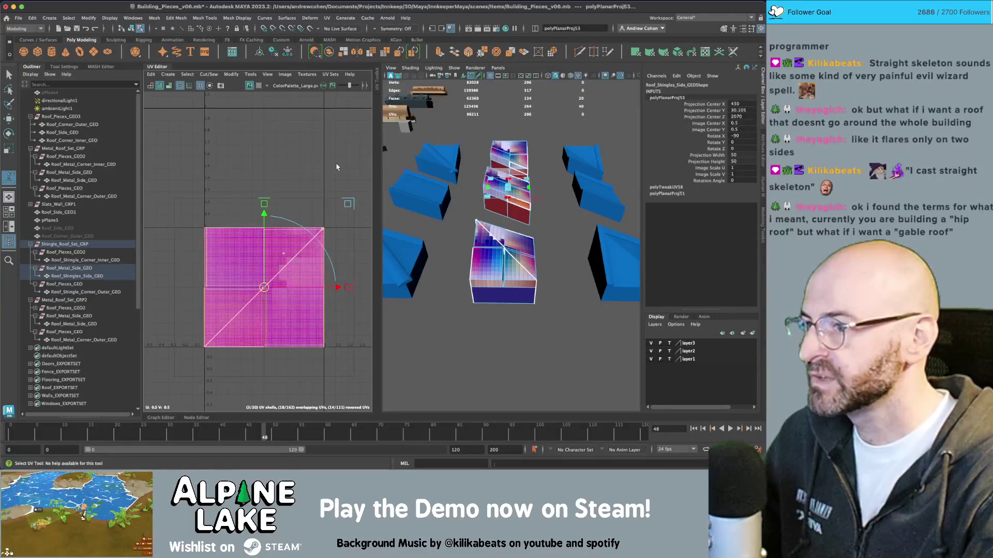
pyautogui.press('q')
# - Shrink the corner piece's UV shells and shift them left onto a palette colour
pyautogui.moveTo(338, 204); pyautogui.dragTo(257, 308)
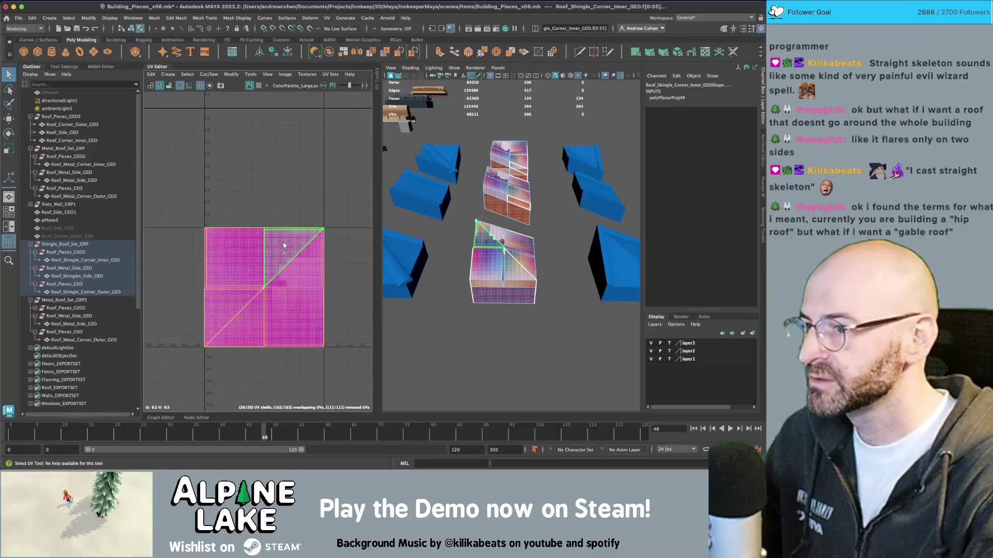
pyautogui.moveTo(286, 249); pyautogui.dragTo(278, 263)
pyautogui.click(278, 264)
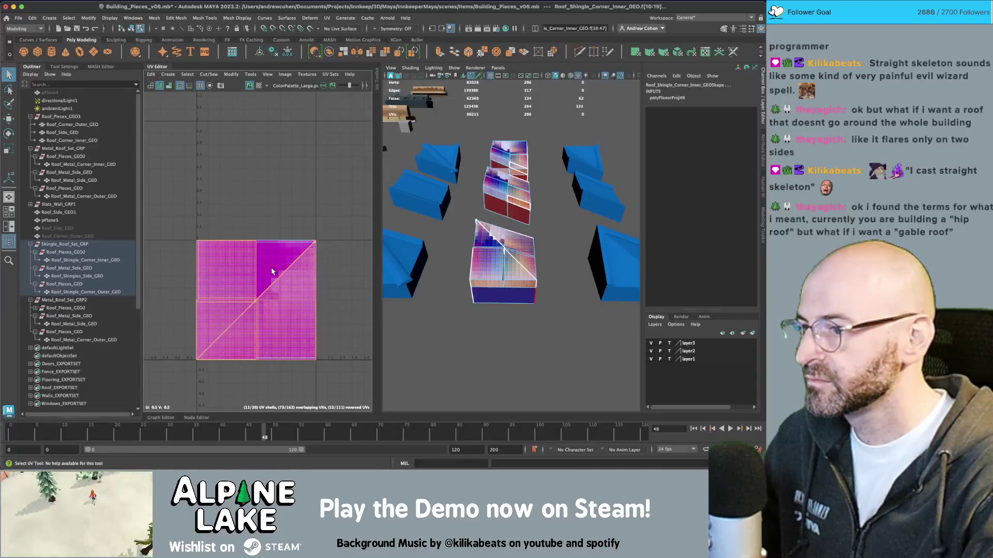
pyautogui.click(287, 257)
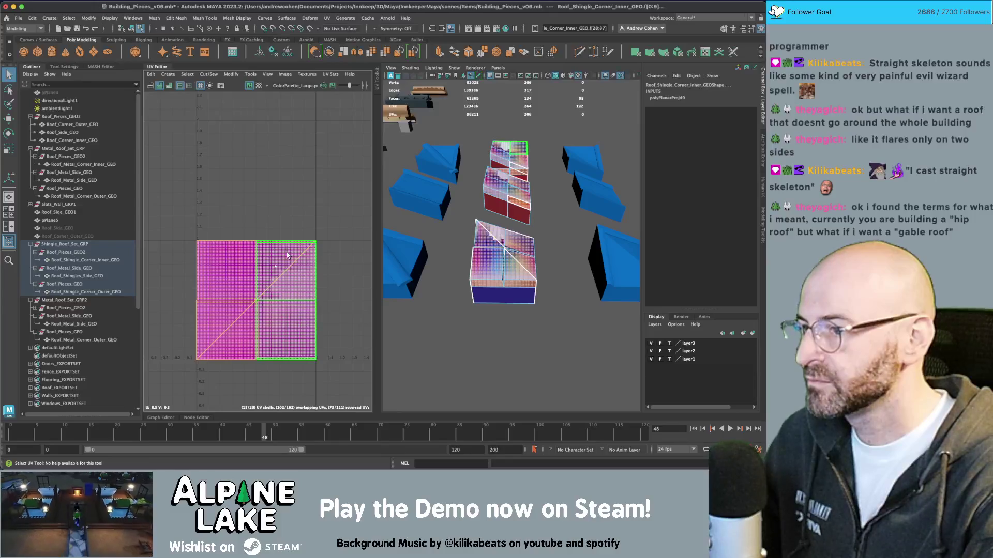
pyautogui.press('r')
pyautogui.moveTo(257, 306)
pyautogui.mouseDown()
pyautogui.moveTo(244, 312)
pyautogui.moveTo(284, 276)
pyautogui.moveTo(273, 289)
pyautogui.mouseUp()
pyautogui.press('w')
pyautogui.press('r')
pyautogui.press('f')
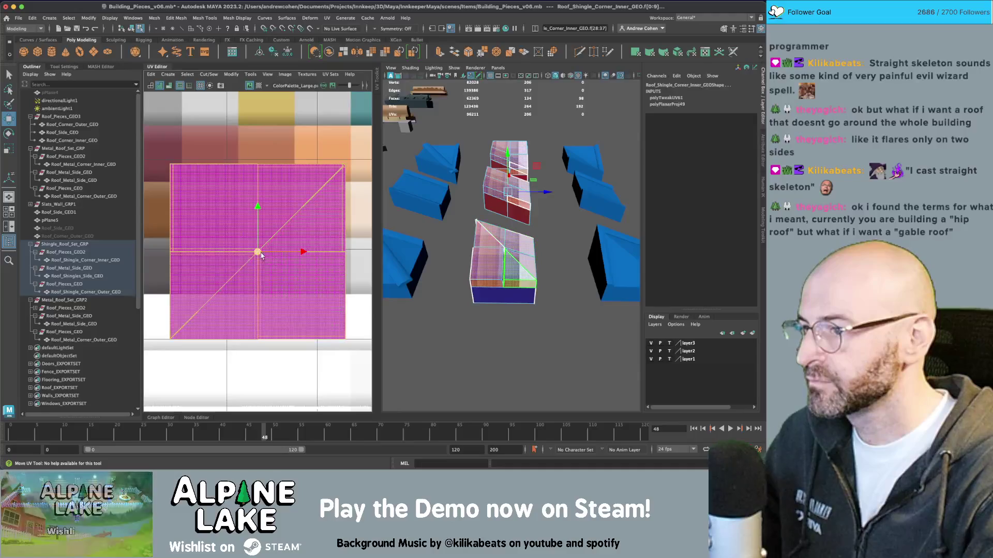
pyautogui.scroll(-5, 201, 283)
pyautogui.press('w')
pyautogui.moveTo(230, 261); pyautogui.dragTo(211, 267)
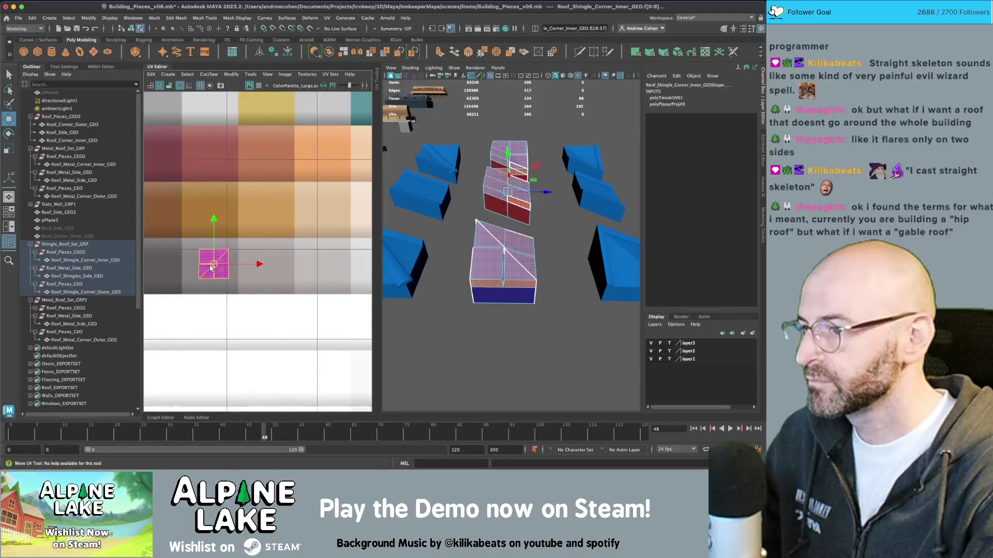
pyautogui.press('f')
pyautogui.scroll(-3, 212, 267)
pyautogui.press('q')
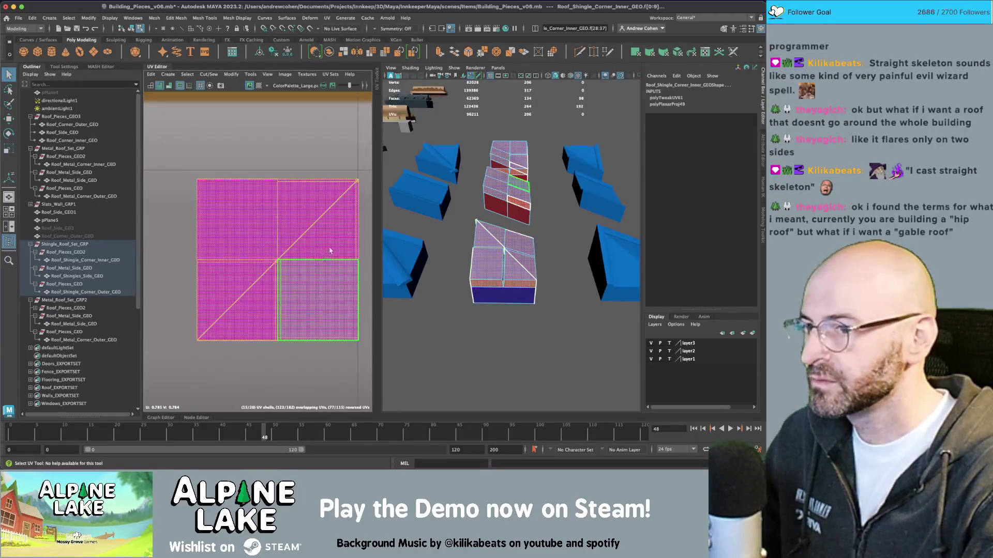
# - Select the outer corner's UV shell and try rotating it, then undo the rotation
pyautogui.keyDown('alt'); pyautogui.moveTo(515, 200); pyautogui.dragTo(460, 238); pyautogui.keyUp('alt')
pyautogui.click(458, 237)
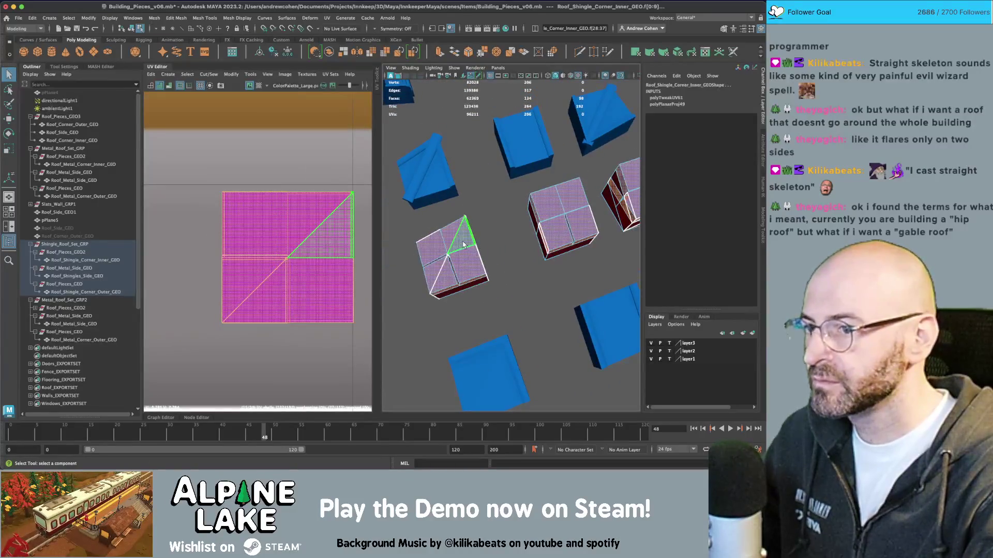
pyautogui.click(458, 246)
pyautogui.click(436, 248)
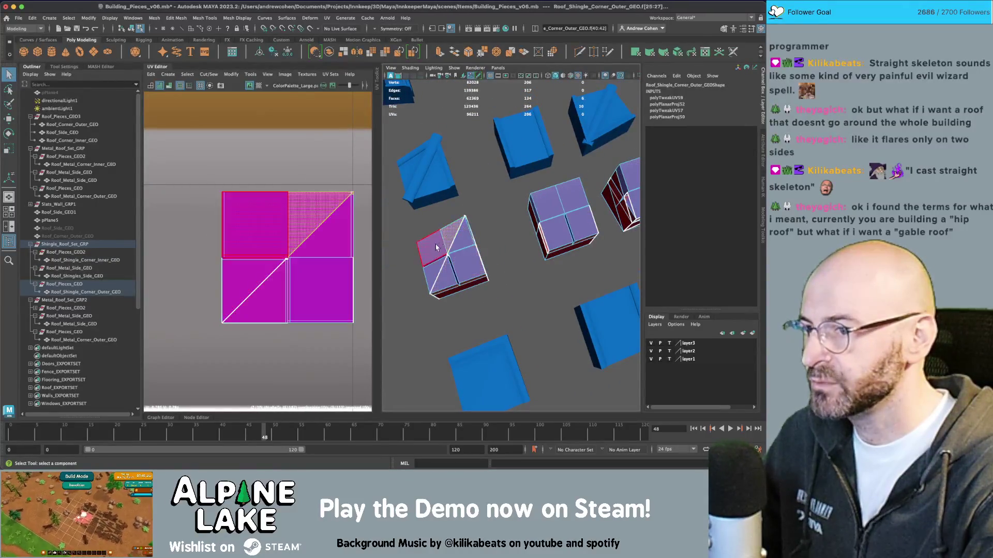
pyautogui.doubleClick(436, 248)
pyautogui.press('e')
pyautogui.moveTo(326, 269); pyautogui.dragTo(307, 295)
pyautogui.moveTo(295, 298); pyautogui.dragTo(479, 240)
pyautogui.hotkey('ctrl', 'z')
pyautogui.press('q')
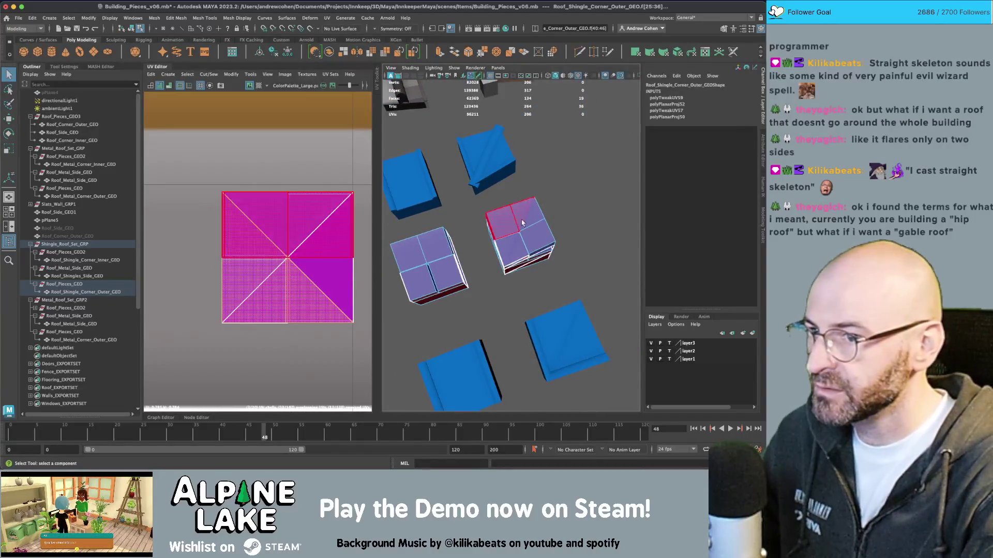
# - Rotate the inner corner UV shell 90 degrees and enlarge another shell onto the palette
pyautogui.click(535, 238)
pyautogui.click(523, 251)
pyautogui.moveTo(212, 184); pyautogui.dragTo(362, 331)
pyautogui.press('e')
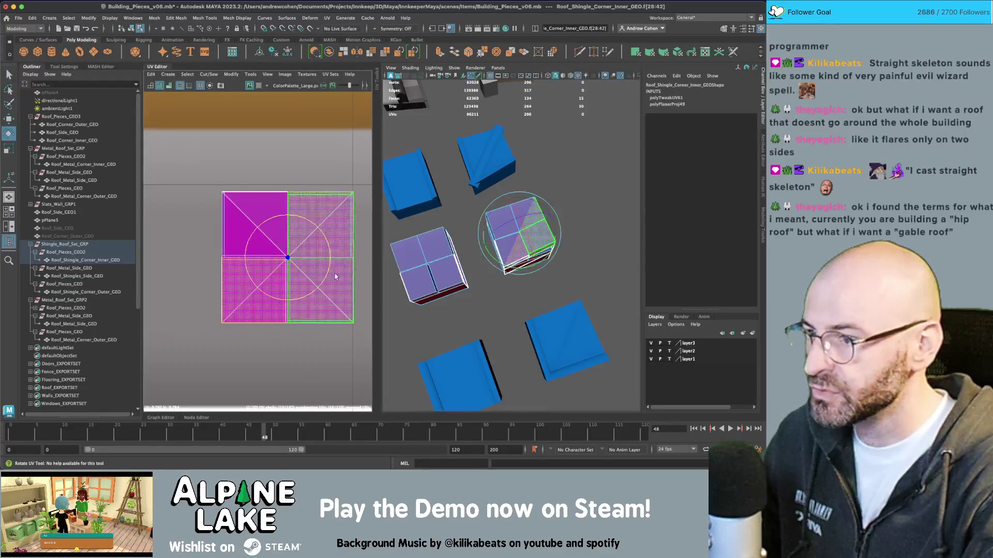
pyautogui.moveTo(309, 295)
pyautogui.mouseDown()
pyautogui.moveTo(330, 264)
pyautogui.moveTo(331, 223)
pyautogui.mouseUp()
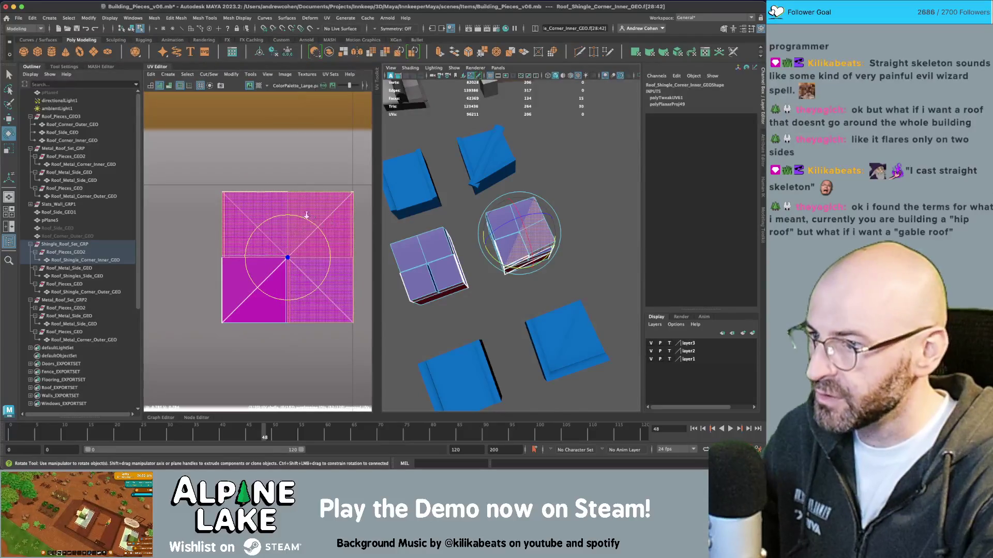
pyautogui.scroll(-5, 307, 216)
pyautogui.click(290, 253)
pyautogui.press('r')
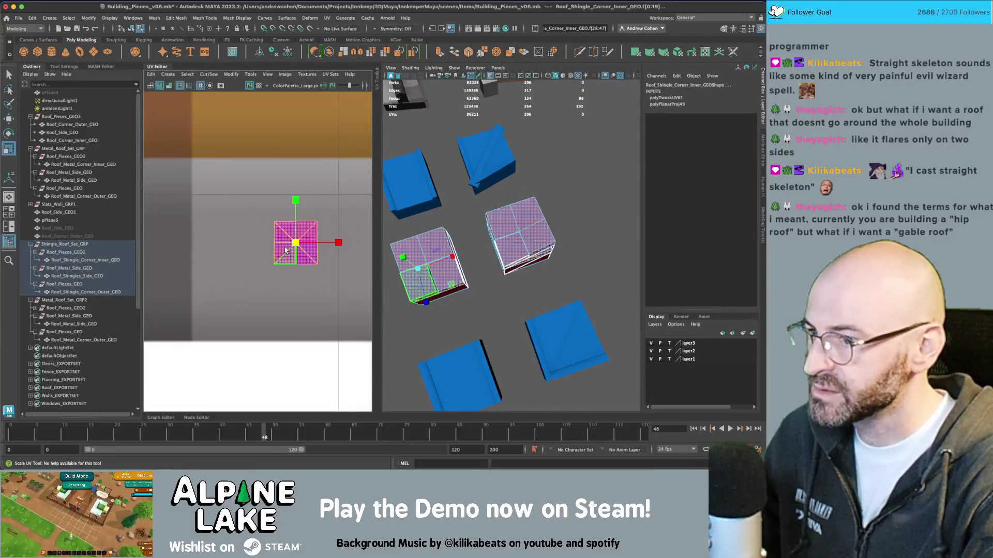
pyautogui.press('w')
pyautogui.moveTo(285, 250)
pyautogui.mouseDown()
pyautogui.moveTo(273, 309)
pyautogui.moveTo(284, 309)
pyautogui.mouseUp()
pyautogui.press('r')
pyautogui.press('q')
pyautogui.press('F8')
# - Export Shingle_Roof_Set_GRP as a selection, overwriting the existing shingle roof FBX
pyautogui.moveTo(522, 222); pyautogui.dragTo(567, 196)
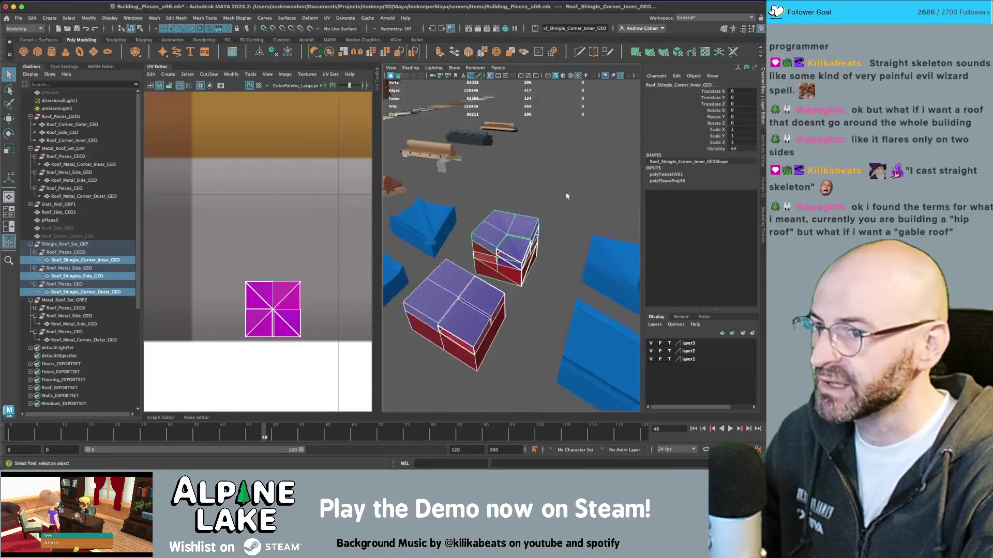
pyautogui.press('a')
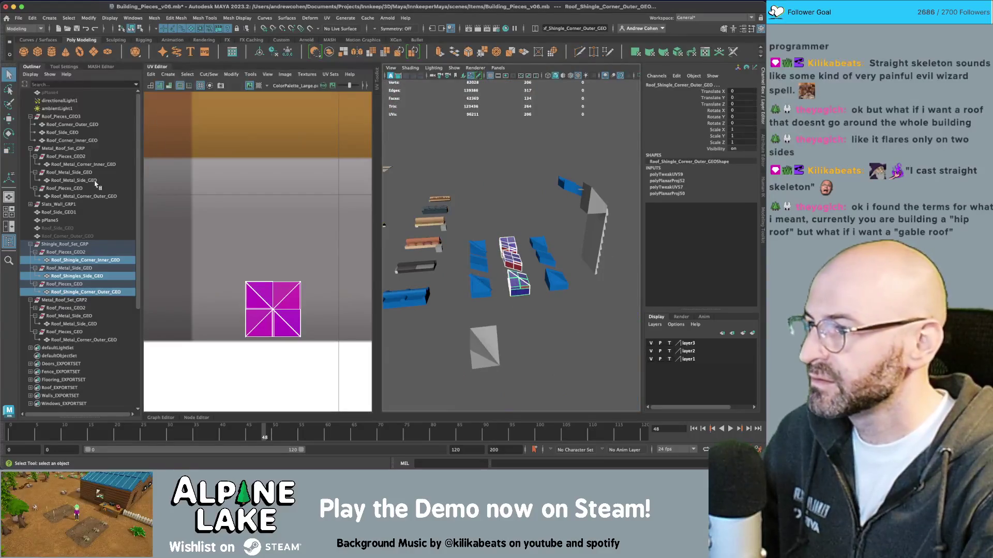
pyautogui.click(69, 244)
pyautogui.click(18, 18)
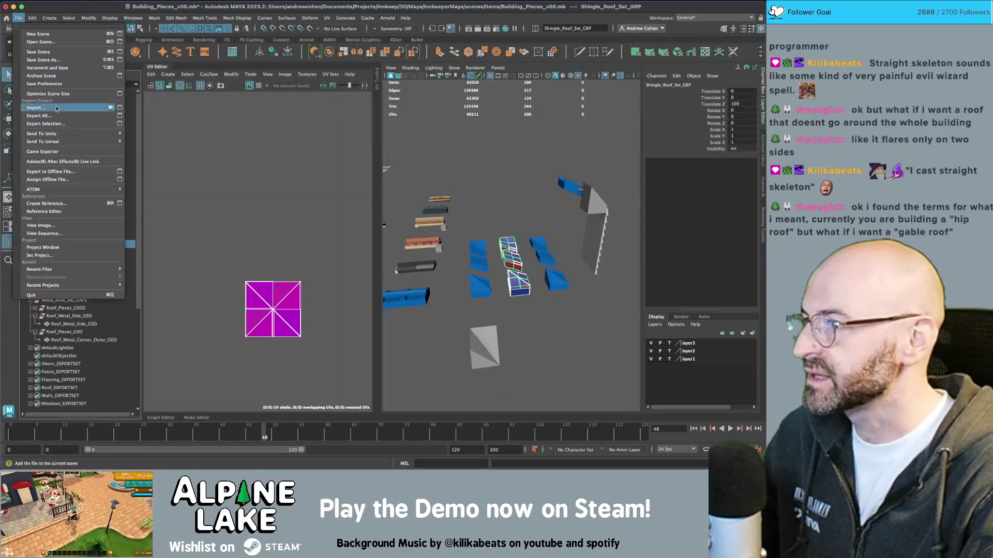
pyautogui.click(45, 124)
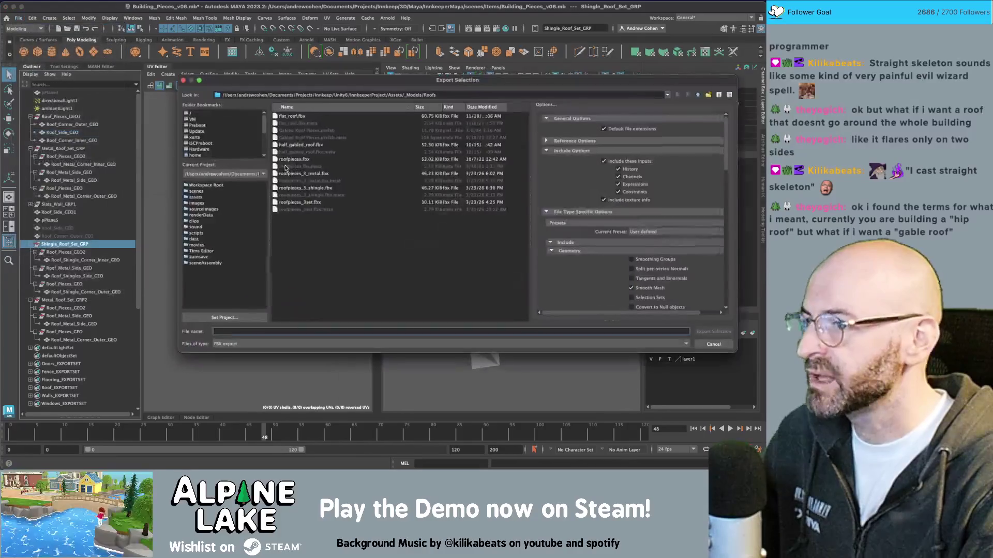
pyautogui.doubleClick(311, 188)
pyautogui.click(441, 209)
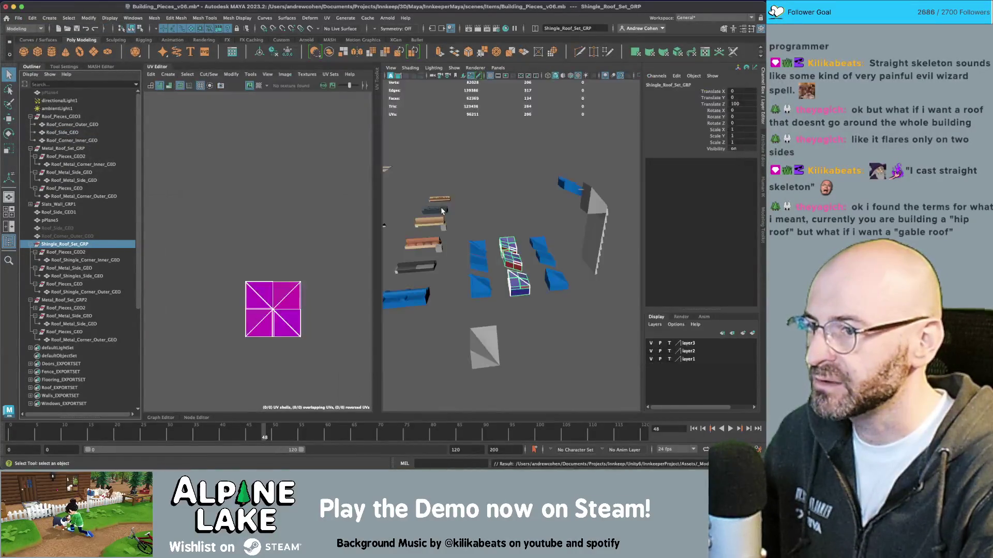
# - Check the updated roof in Unity's Scene view, then return to Maya
pyautogui.press('super+Tab')
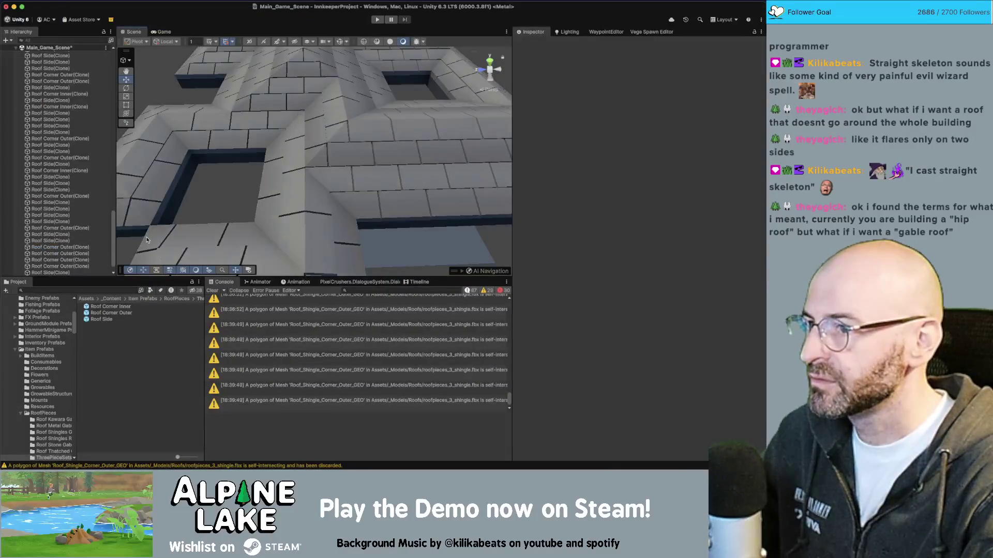
pyautogui.scroll(-5, 146, 240)
pyautogui.moveTo(146, 240)
pyautogui.mouseDown()
pyautogui.moveTo(361, 129)
pyautogui.moveTo(324, 177)
pyautogui.mouseUp()
pyautogui.scroll(2, 413, 108)
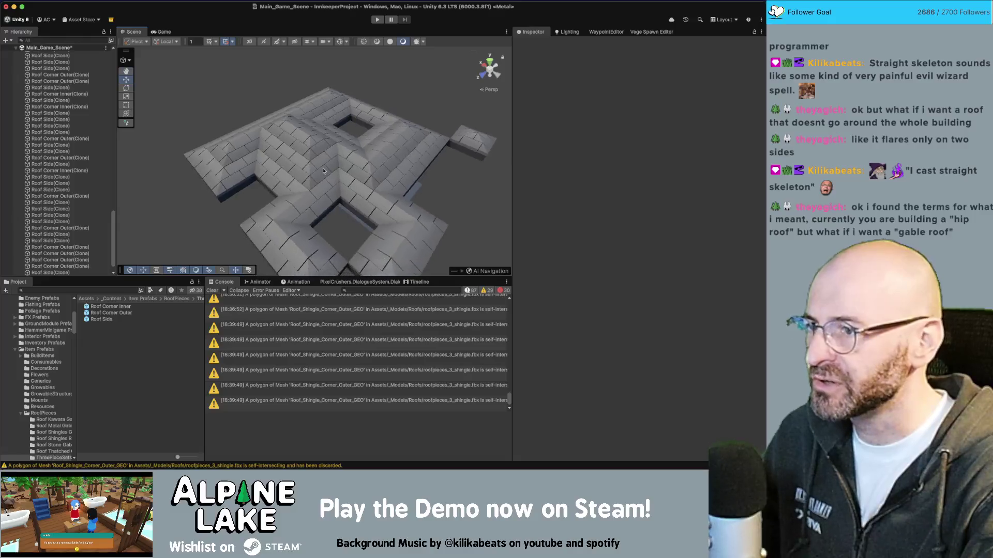
pyautogui.press('super+Tab')
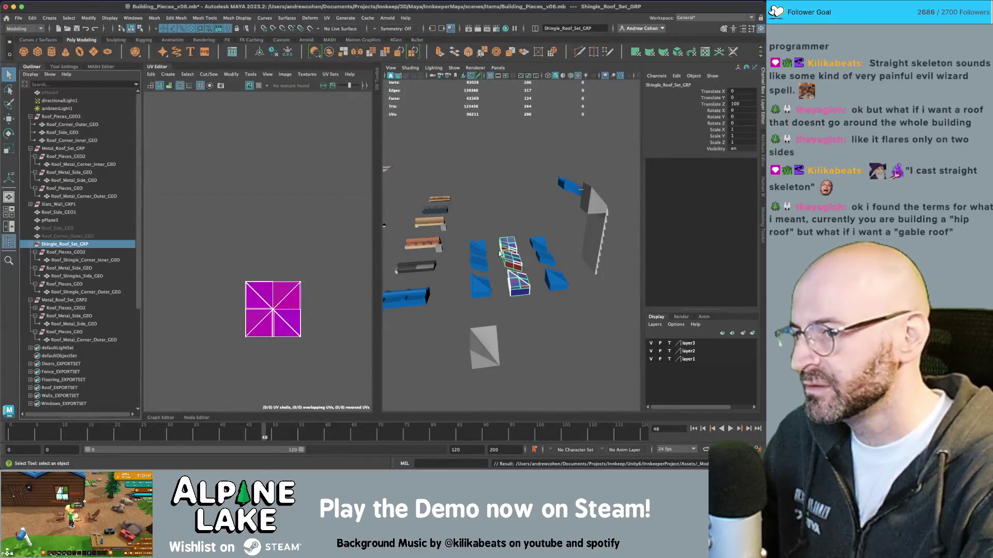
# - Select the inner corner shingle plus the other two shingle pieces as whole objects
pyautogui.scroll(5, 500, 254)
pyautogui.click(501, 233)
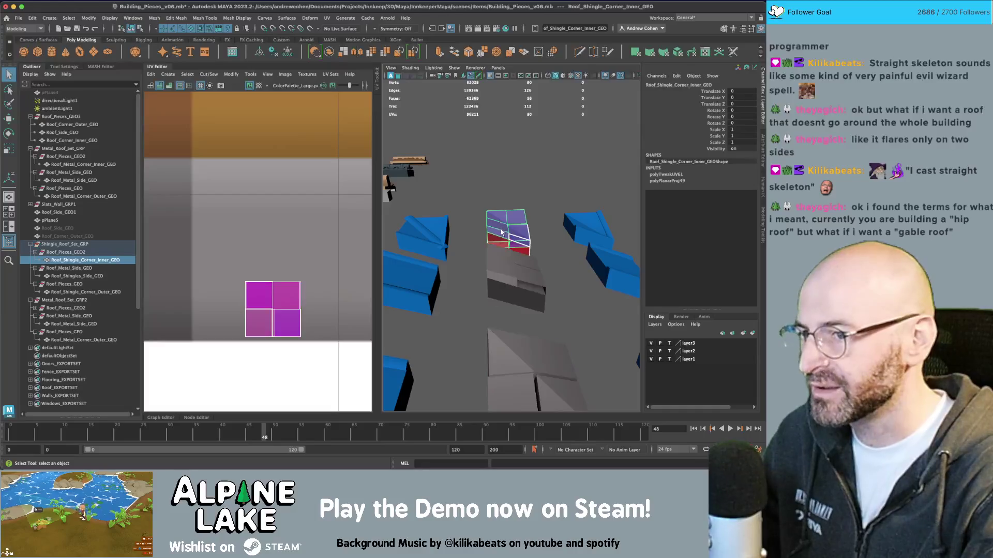
pyautogui.scroll(-5, 502, 233)
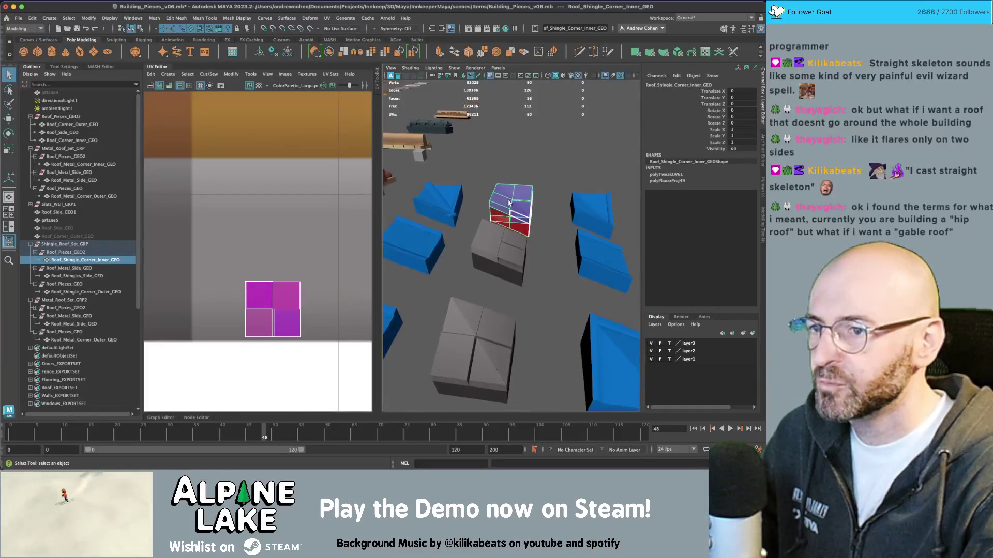
pyautogui.rightClick(510, 203)
pyautogui.click(517, 217)
pyautogui.rightClick(516, 199)
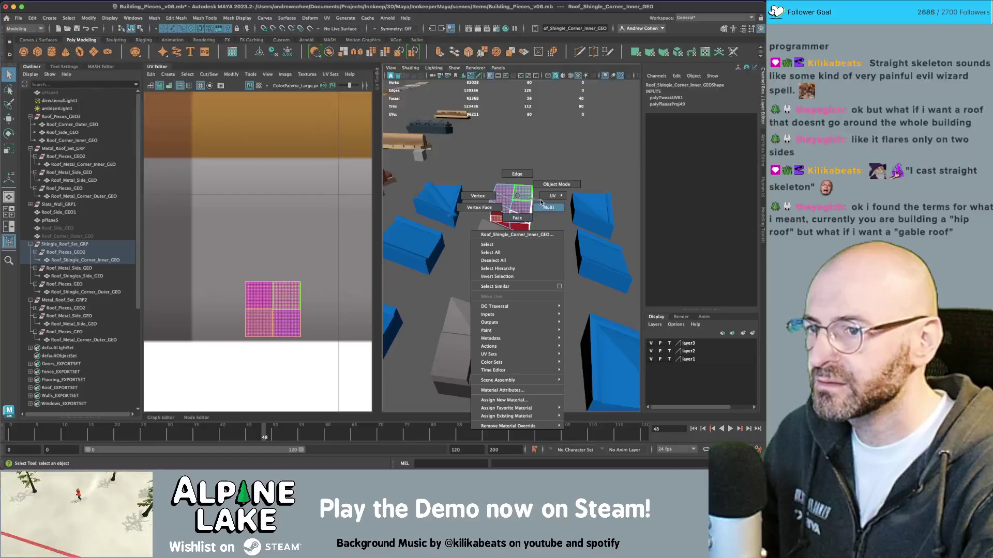
pyautogui.click(542, 202)
pyautogui.rightClick(514, 198)
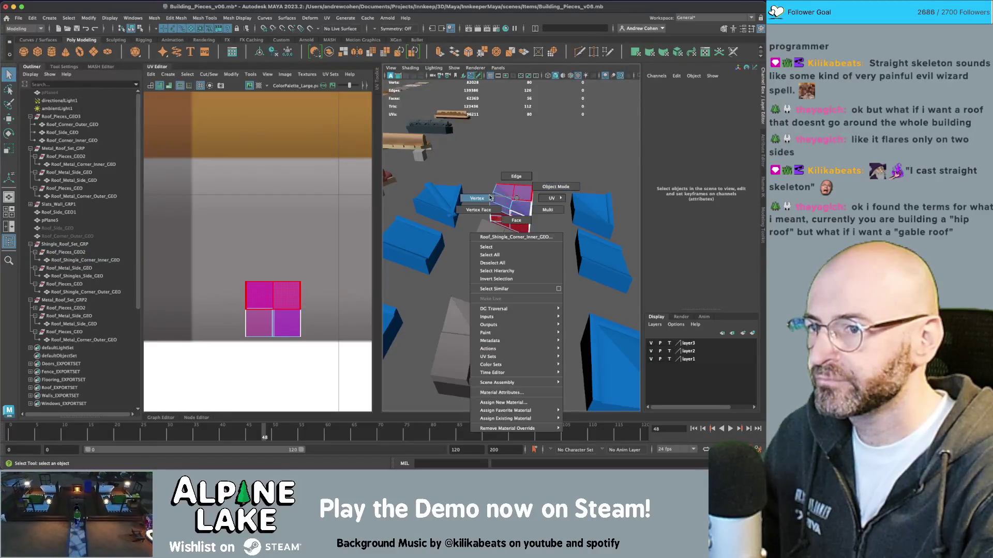
pyautogui.click(556, 186)
pyautogui.keyDown('shift'); pyautogui.click(499, 250); pyautogui.keyUp('shift')
pyautogui.keyDown('shift'); pyautogui.click(473, 351); pyautogui.keyUp('shift')
# - In UV shell mode, move one shell beside the other, undoing an accidental vertical stretch
pyautogui.rightClick(276, 267)
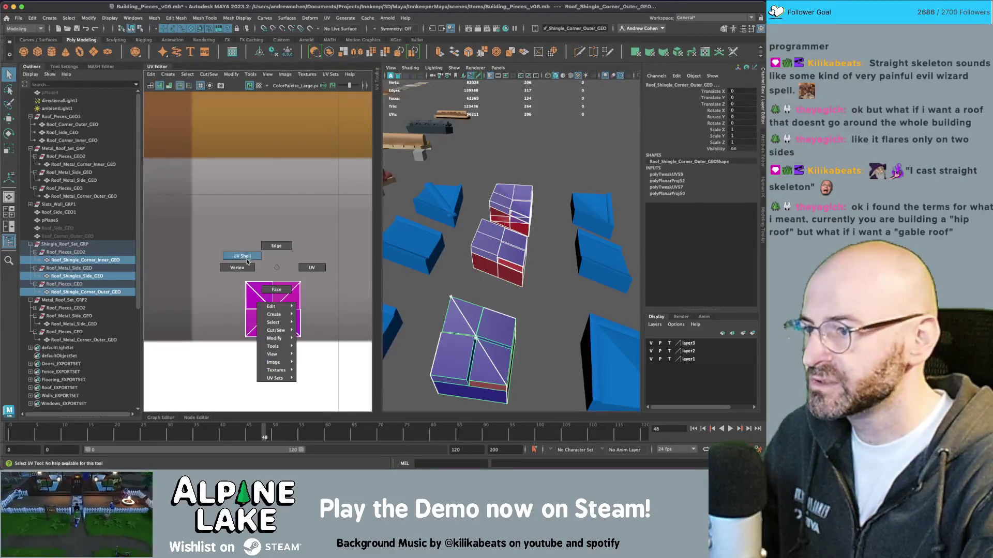
pyautogui.click(242, 256)
pyautogui.click(273, 311)
pyautogui.press('w')
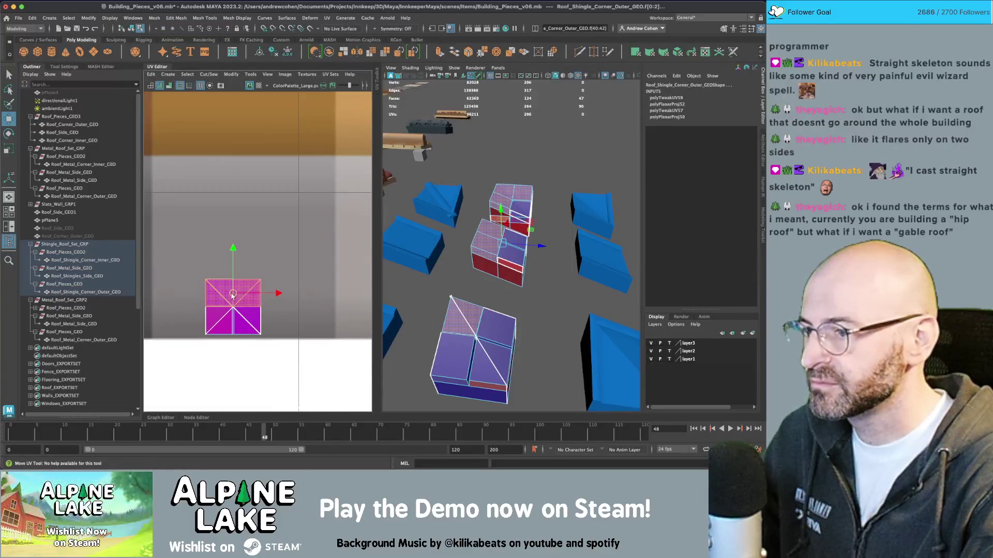
pyautogui.moveTo(233, 331)
pyautogui.mouseDown()
pyautogui.moveTo(295, 323)
pyautogui.moveTo(297, 298)
pyautogui.mouseUp()
pyautogui.press('r')
pyautogui.hotkey('ctrl', 'z')
pyautogui.hotkey('ctrl', 'z')
pyautogui.press('w')
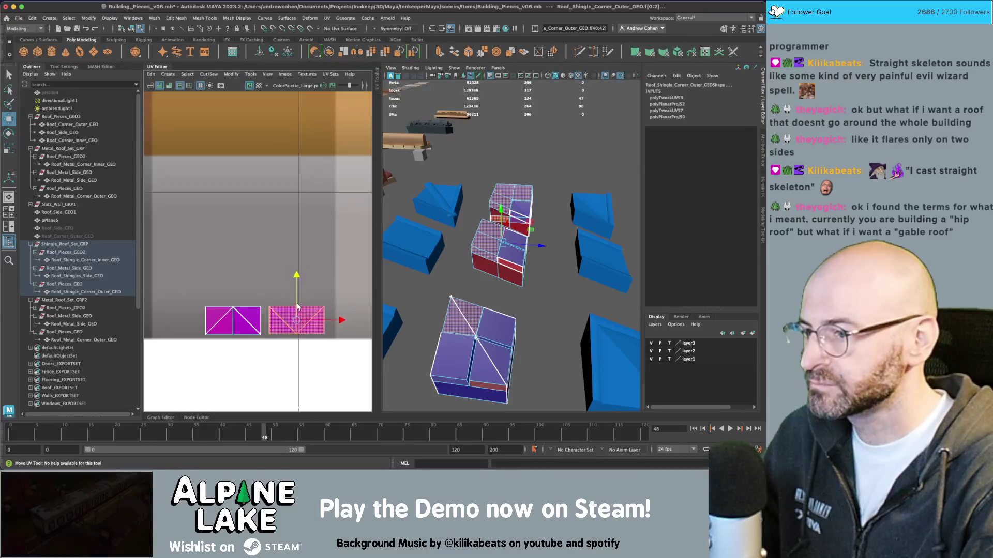
# - Export Shingle_Roof_Set_GRP over roofpieces_3_shingle.fbx and switch to Unity
pyautogui.click(131, 29)
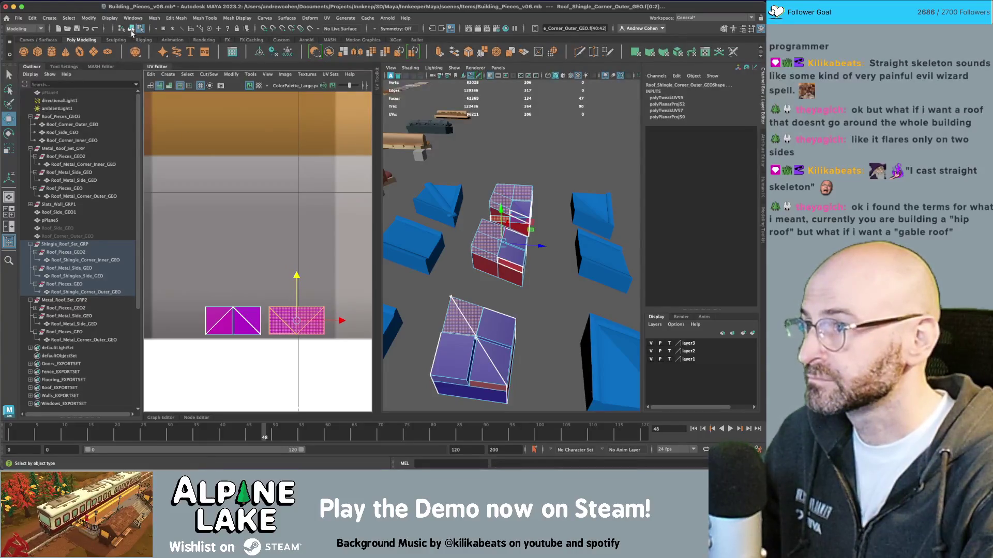
pyautogui.click(101, 244)
pyautogui.click(18, 17)
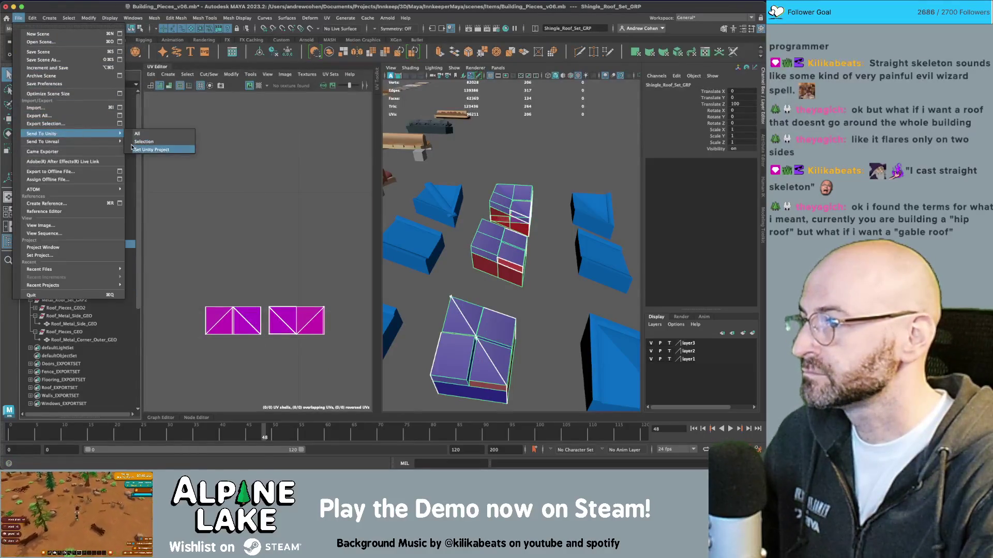
pyautogui.click(45, 124)
pyautogui.doubleClick(316, 188)
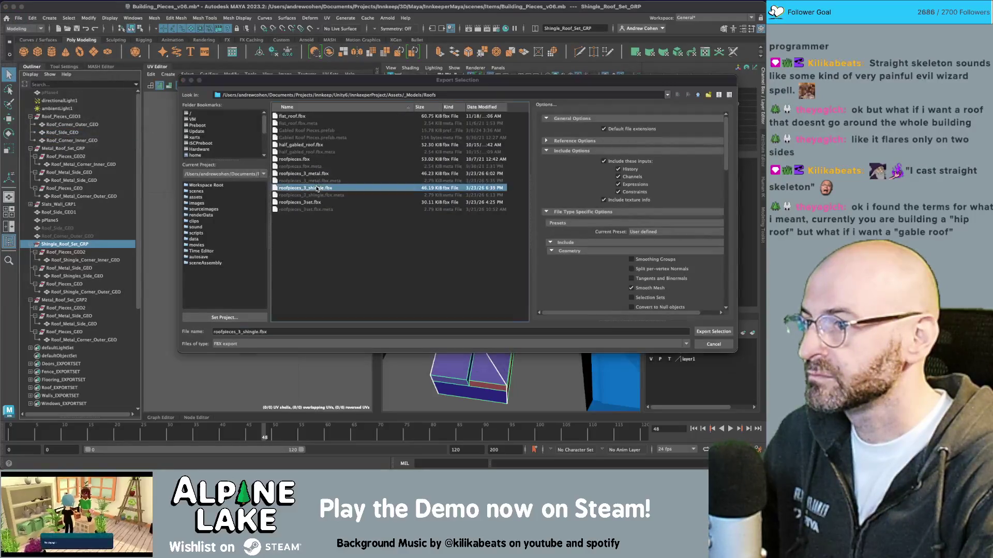
pyautogui.click(444, 212)
pyautogui.press('super+Tab')
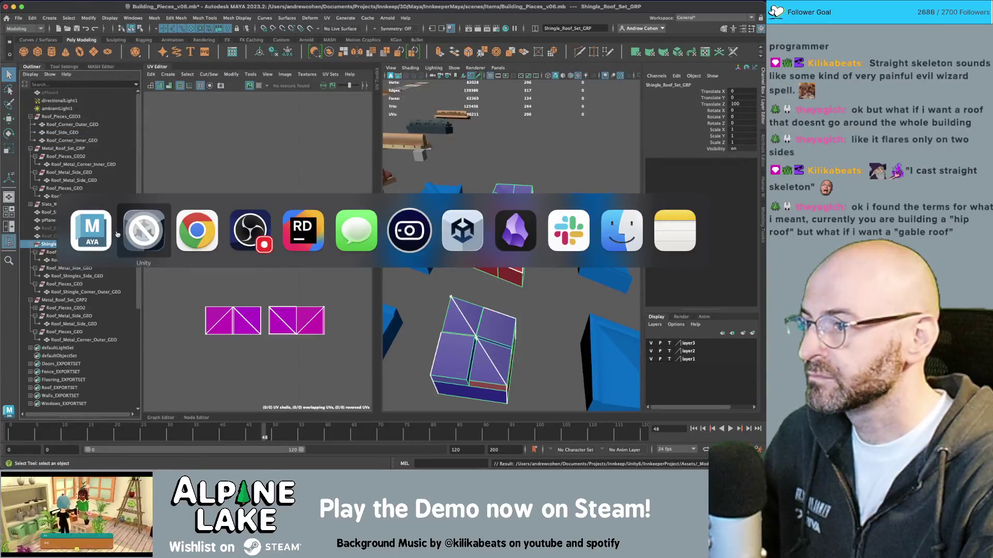
pyautogui.click(143, 230)
pyautogui.press('super+Tab')
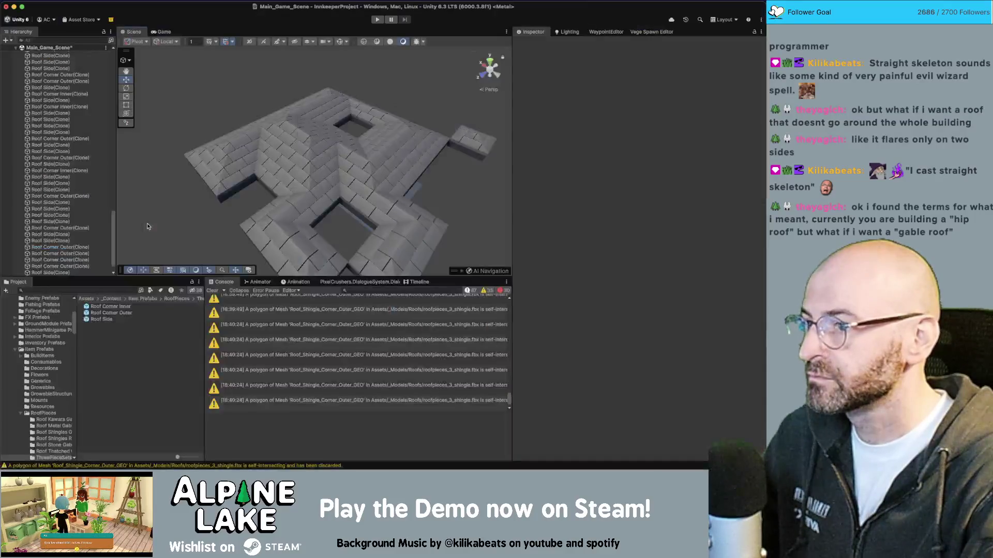
pyautogui.moveTo(356, 181)
pyautogui.mouseDown()
pyautogui.moveTo(432, 136)
pyautogui.moveTo(352, 150)
pyautogui.moveTo(253, 149)
pyautogui.moveTo(316, 143)
pyautogui.mouseUp()
pyautogui.scroll(-5, 307, 152)
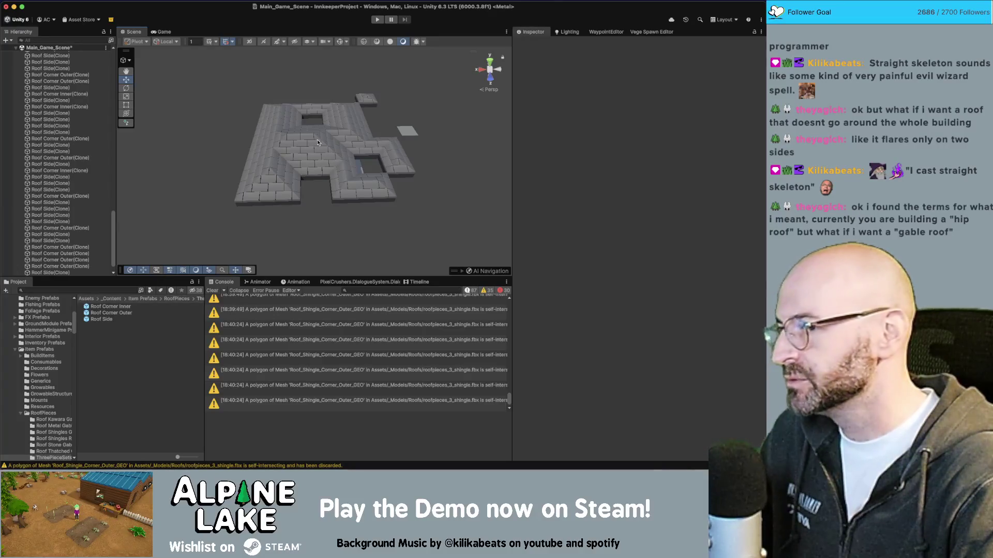
pyautogui.scroll(5, 289, 148)
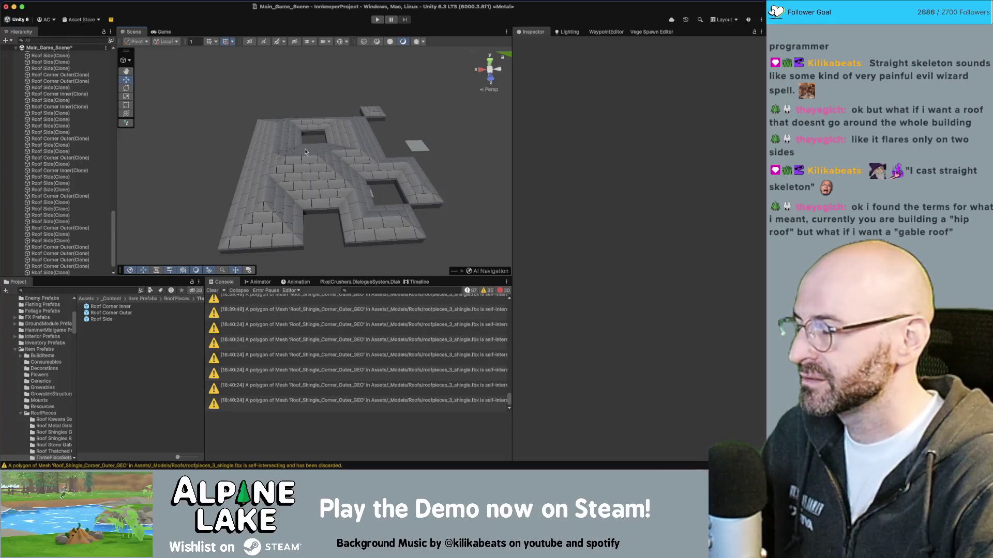
pyautogui.moveTo(335, 149)
pyautogui.mouseDown()
pyautogui.moveTo(351, 128)
pyautogui.moveTo(559, 151)
pyautogui.mouseUp()
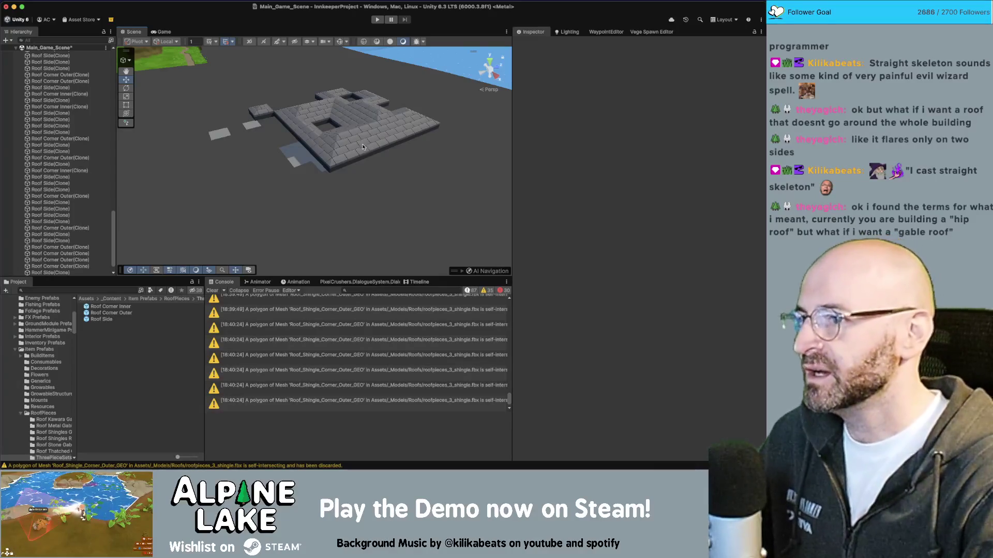
pyautogui.moveTo(314, 129)
pyautogui.mouseDown()
pyautogui.moveTo(436, 219)
pyautogui.moveTo(436, 204)
pyautogui.mouseUp()
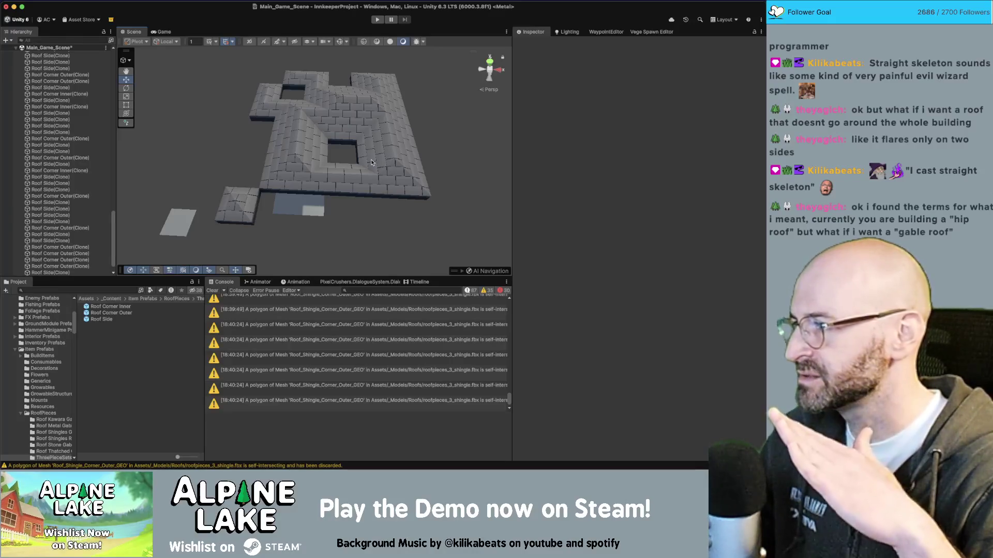
pyautogui.moveTo(371, 163)
pyautogui.mouseDown()
pyautogui.moveTo(419, 132)
pyautogui.moveTo(289, 114)
pyautogui.moveTo(318, 145)
pyautogui.mouseUp()
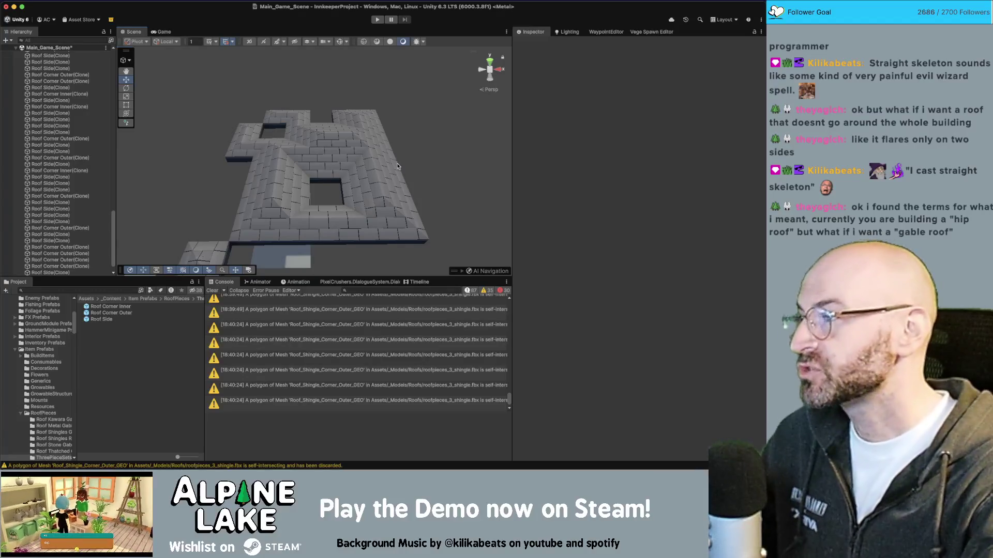
pyautogui.moveTo(400, 154)
pyautogui.mouseDown()
pyautogui.moveTo(335, 146)
pyautogui.moveTo(350, 138)
pyautogui.moveTo(365, 153)
pyautogui.moveTo(376, 131)
pyautogui.mouseUp()
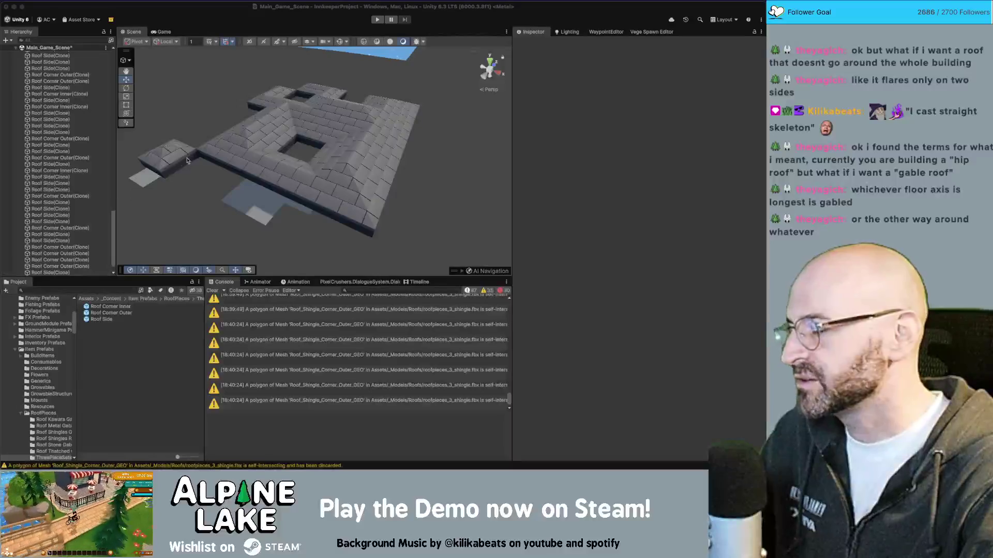
# - Orbit and zoom around the roof, then select a Roof Side(Clone) piece to inspect it
pyautogui.moveTo(349, 139); pyautogui.dragTo(284, 126)
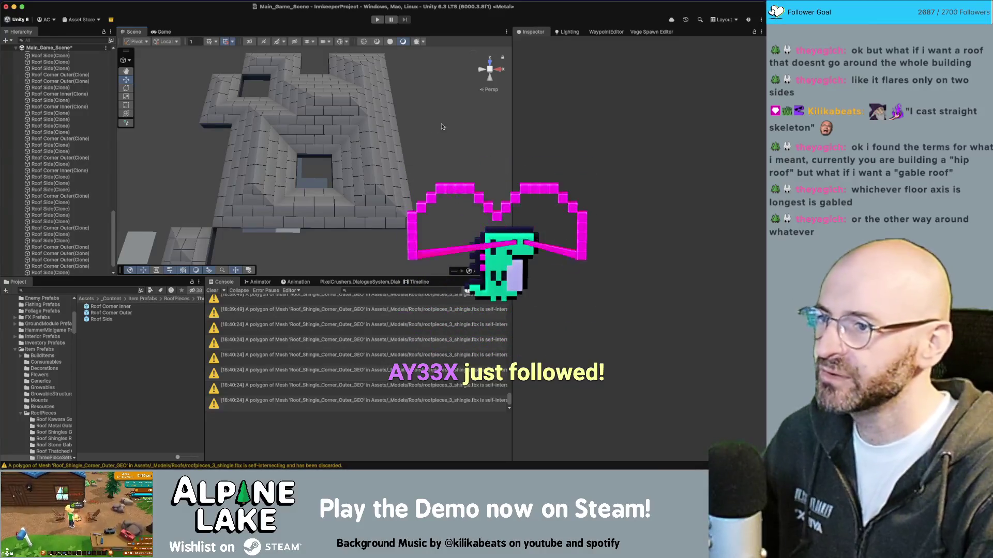
pyautogui.scroll(-3, 375, 149)
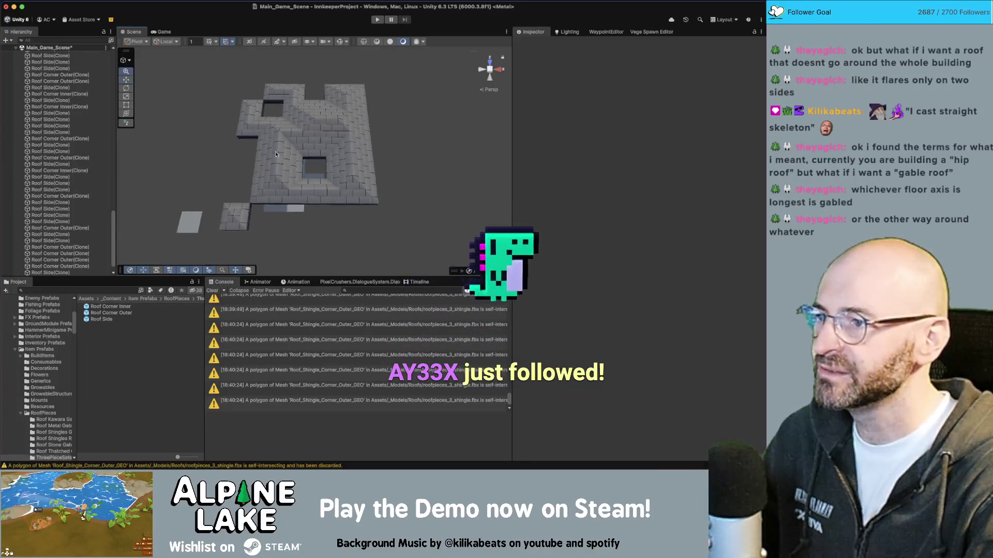
pyautogui.moveTo(375, 149)
pyautogui.mouseDown()
pyautogui.moveTo(257, 130)
pyautogui.moveTo(415, 89)
pyautogui.moveTo(362, 98)
pyautogui.mouseUp()
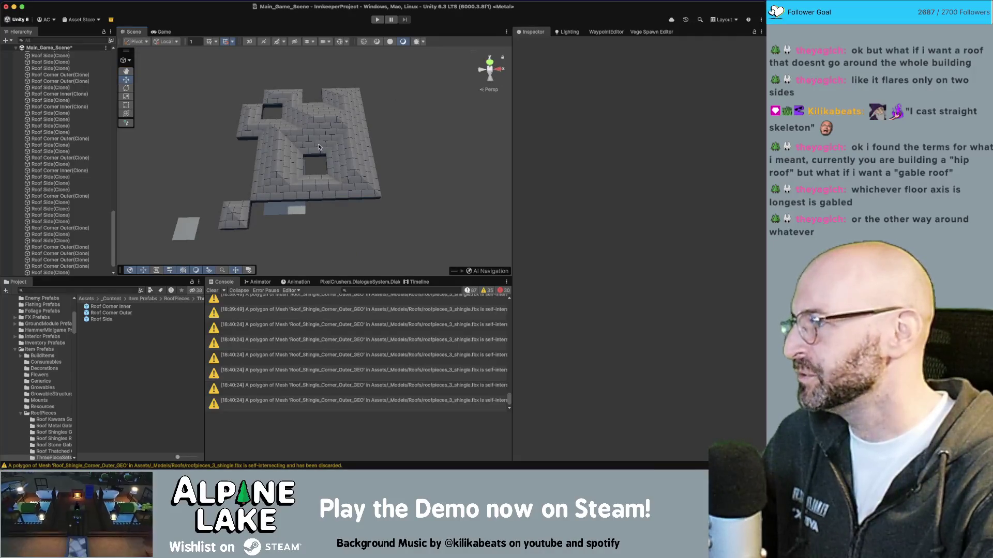
pyautogui.moveTo(319, 145)
pyautogui.mouseDown()
pyautogui.moveTo(560, 99)
pyautogui.moveTo(446, 107)
pyautogui.moveTo(533, 94)
pyautogui.mouseUp()
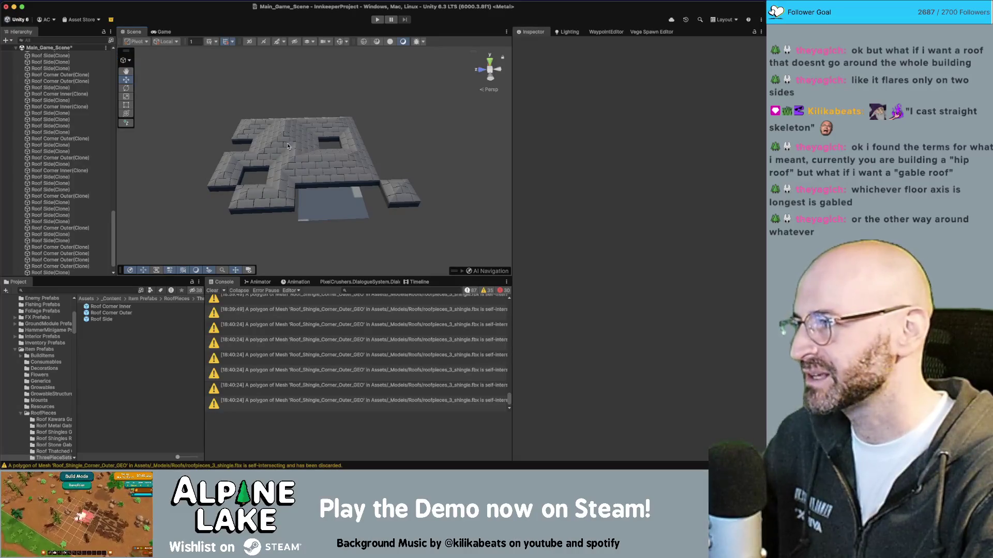
pyautogui.moveTo(298, 141); pyautogui.dragTo(331, 150)
pyautogui.scroll(3, 359, 158)
pyautogui.scroll(3, 359, 158)
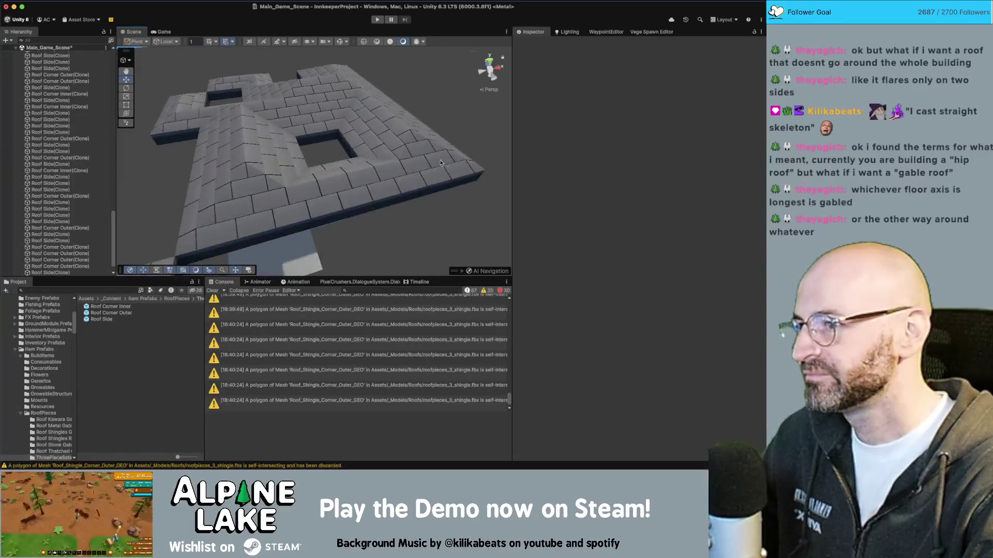
pyautogui.click(260, 164)
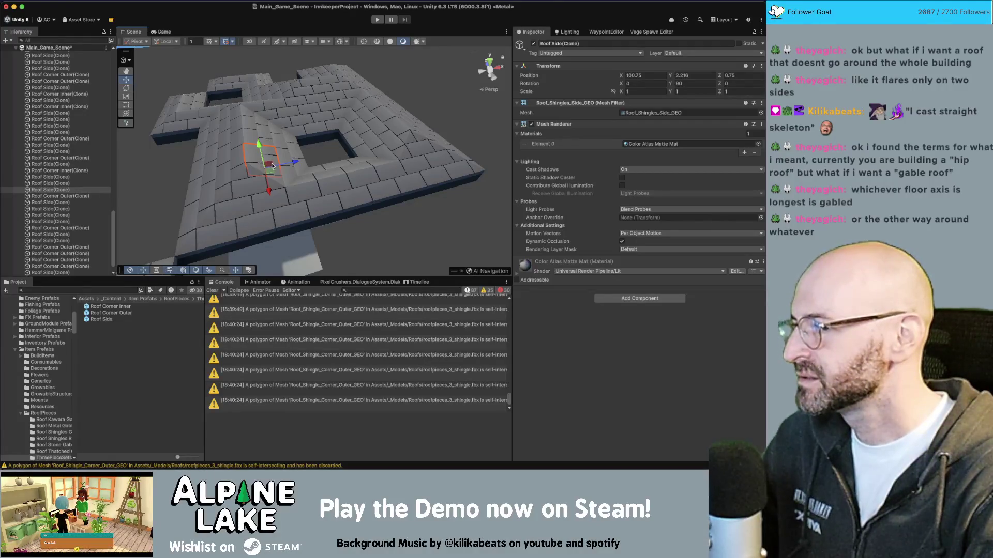
# - Open the Roof_Shingle_Corner_Outer_GEO self-intersection warning to locate roofpieces_3_shingle, then deselect
pyautogui.moveTo(271, 163)
pyautogui.keyDown('alt'); pyautogui.mouseDown()
pyautogui.moveTo(284, 174)
pyautogui.moveTo(163, 136)
pyautogui.moveTo(346, 108)
pyautogui.moveTo(406, 127)
pyautogui.mouseUp(); pyautogui.keyUp('alt')
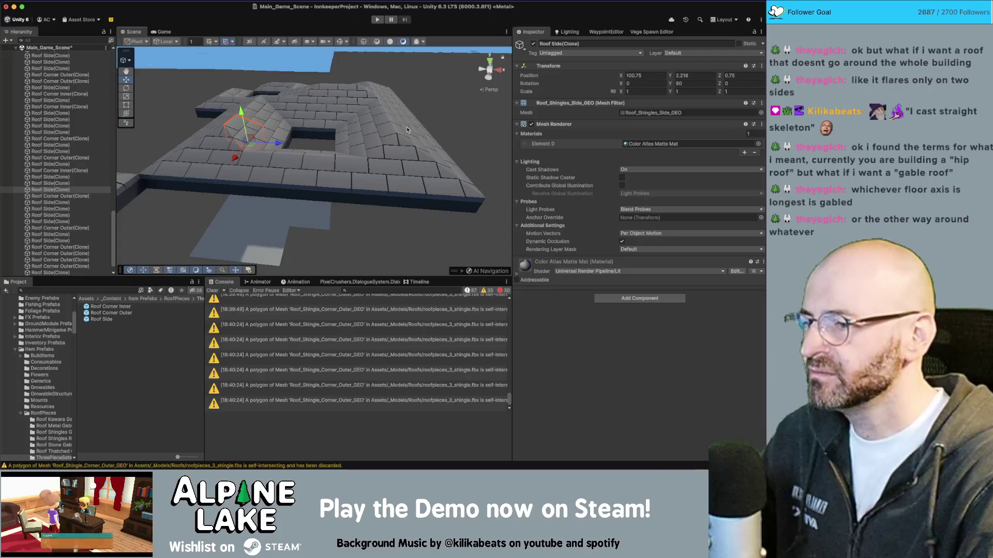
pyautogui.click(397, 332)
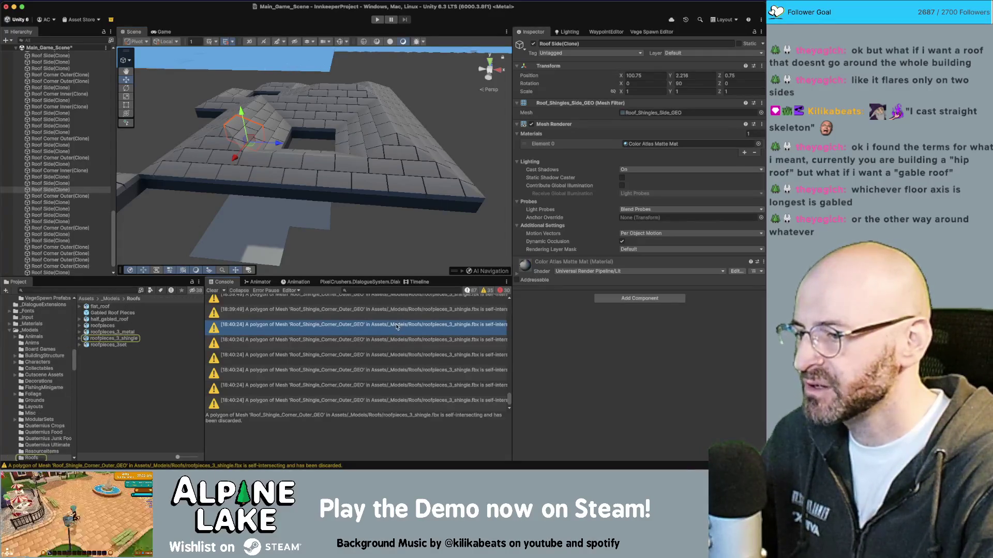
pyautogui.moveTo(436, 123)
pyautogui.mouseDown()
pyautogui.moveTo(319, 119)
pyautogui.moveTo(338, 154)
pyautogui.mouseUp()
pyautogui.click(413, 122)
pyautogui.scroll(-10, 338, 155)
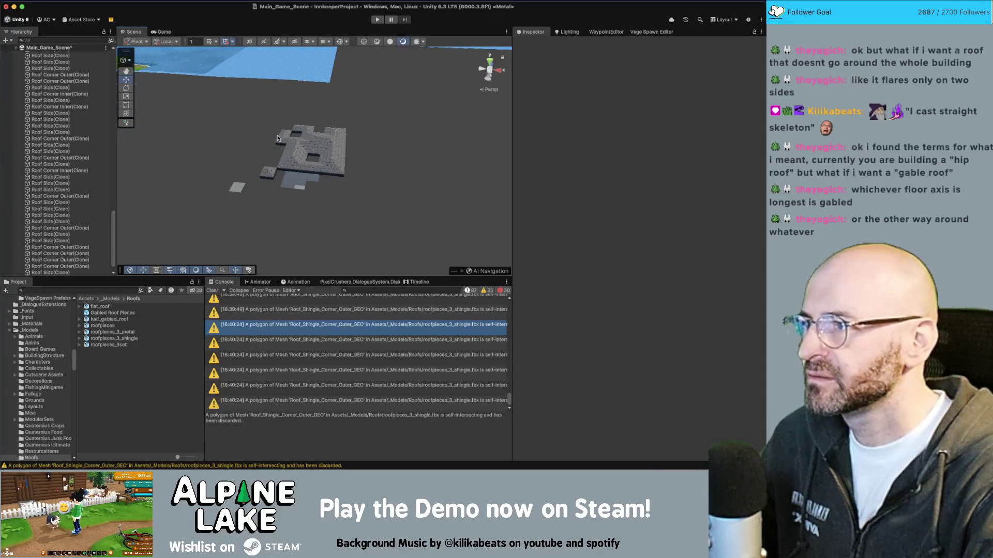
pyautogui.scroll(10, 281, 156)
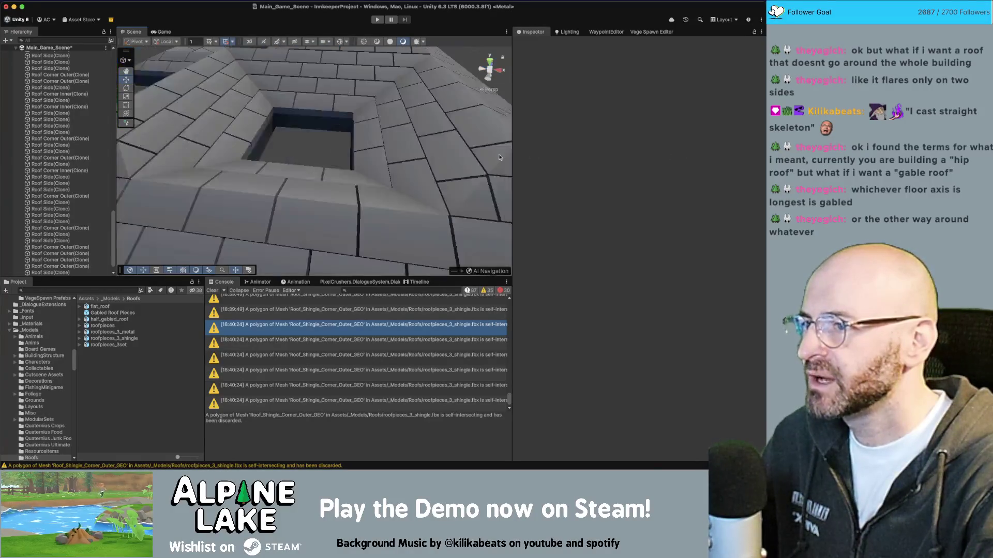
pyautogui.scroll(-5, 281, 156)
pyautogui.moveTo(281, 156); pyautogui.dragTo(264, 134)
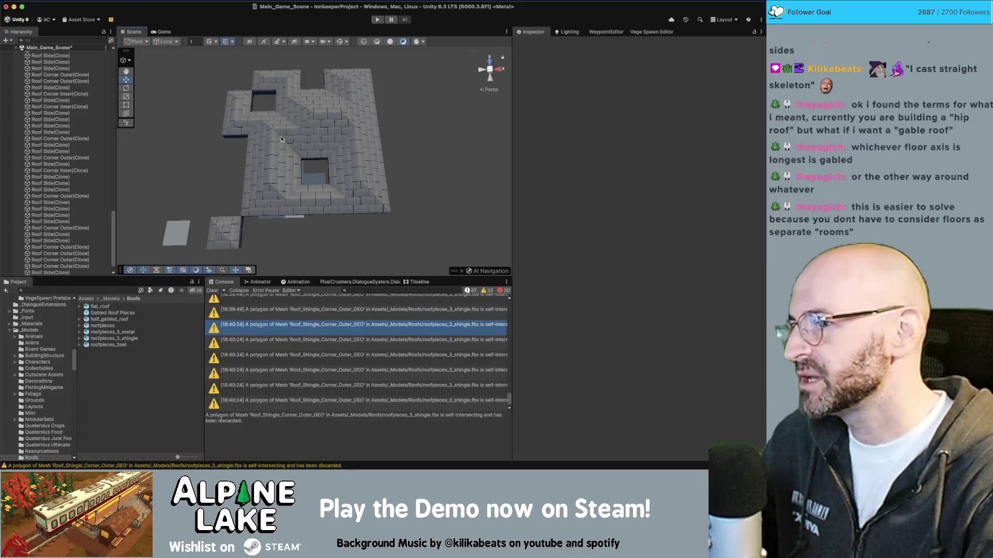
pyautogui.moveTo(289, 128)
pyautogui.mouseDown()
pyautogui.moveTo(306, 109)
pyautogui.moveTo(306, 150)
pyautogui.mouseUp()
pyautogui.scroll(5, 305, 154)
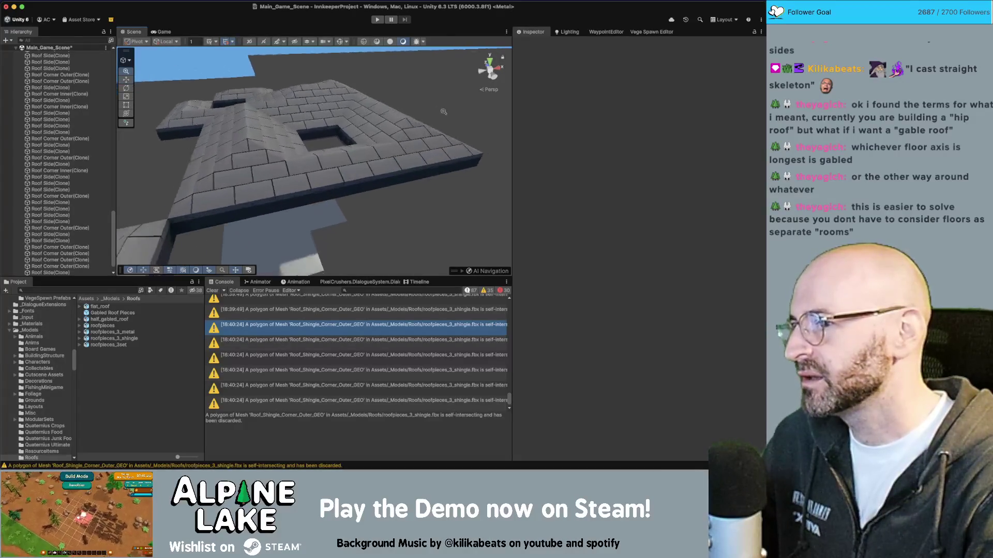
pyautogui.scroll(-3, 305, 154)
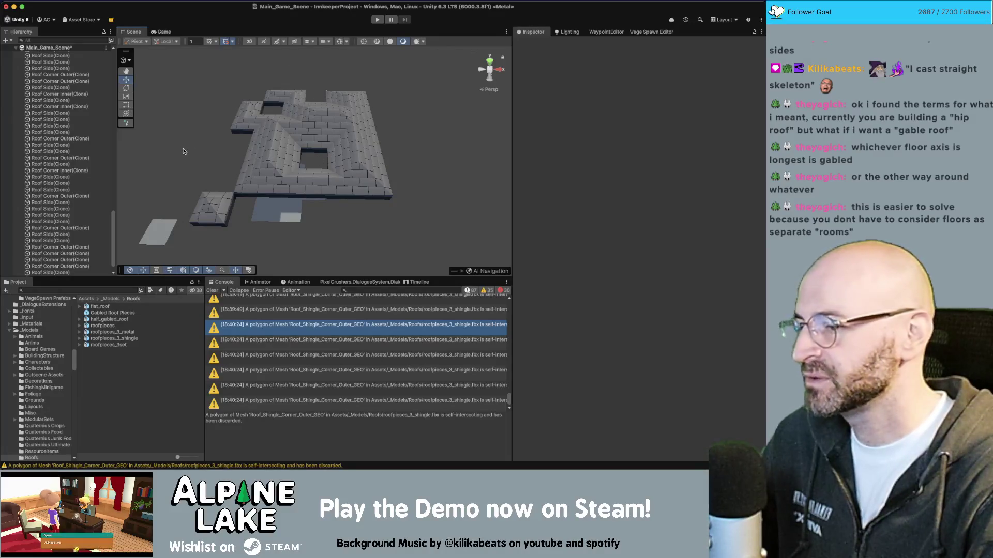
pyautogui.scroll(1, 422, 365)
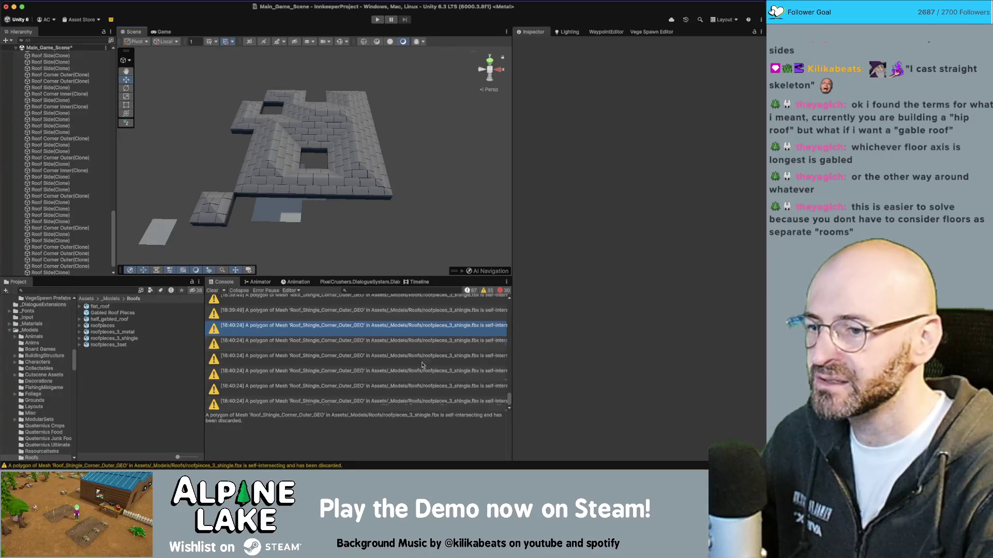
# - Clear the Console warnings, then inspect an outer corner roof piece and deselect it
pyautogui.click(212, 290)
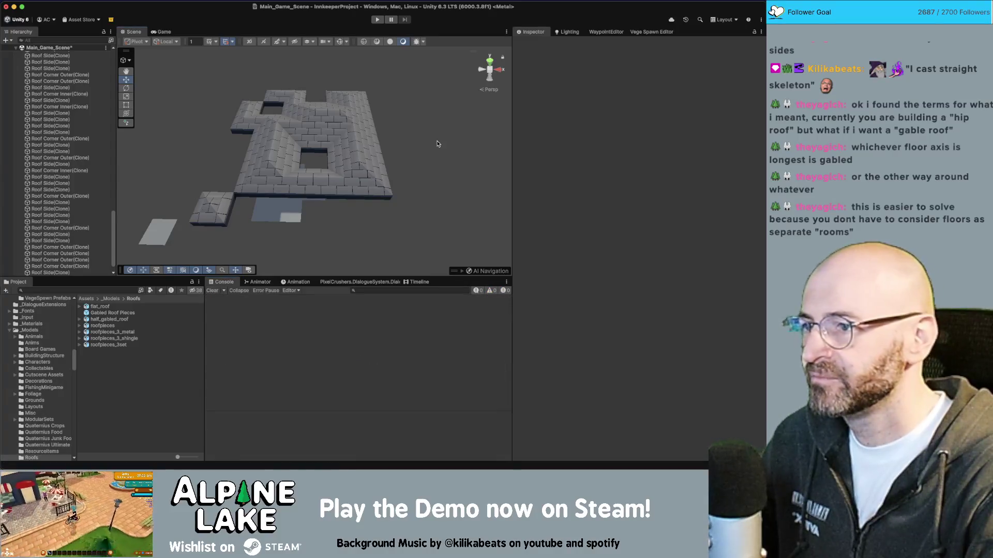
pyautogui.click(401, 146)
pyautogui.moveTo(401, 146); pyautogui.dragTo(428, 108)
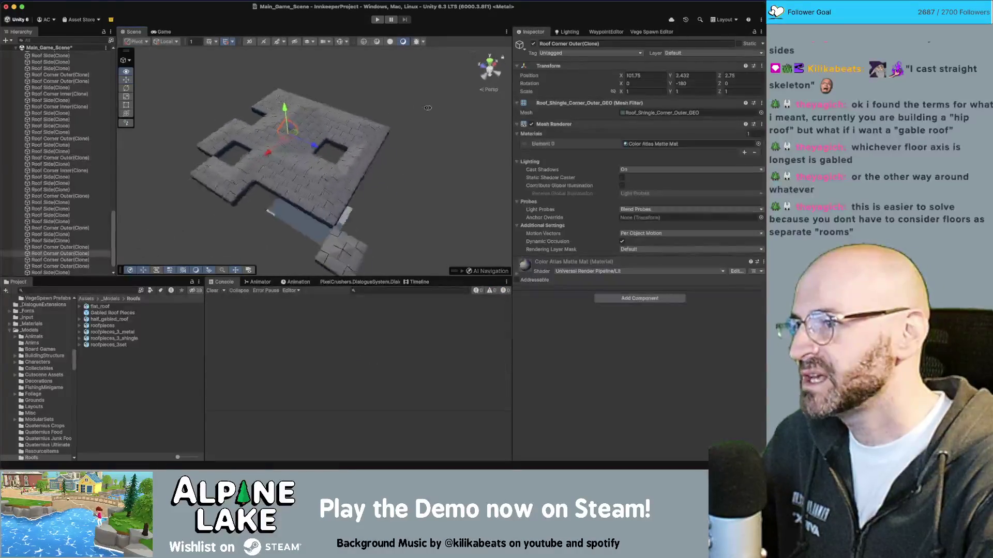
pyautogui.scroll(6, 365, 124)
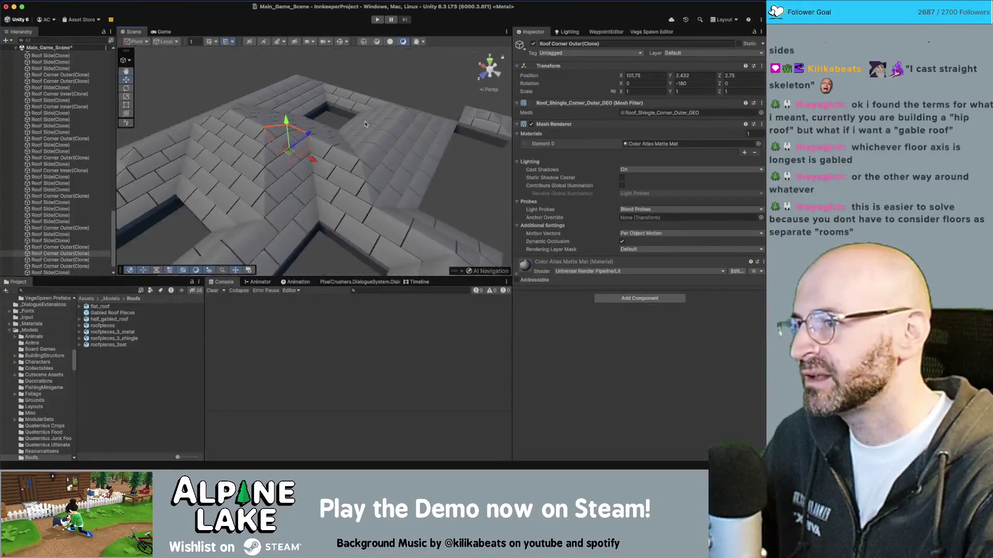
pyautogui.moveTo(365, 125)
pyautogui.mouseDown()
pyautogui.moveTo(451, 124)
pyautogui.moveTo(378, 137)
pyautogui.mouseUp()
pyautogui.click(450, 124)
pyautogui.scroll(3, 362, 143)
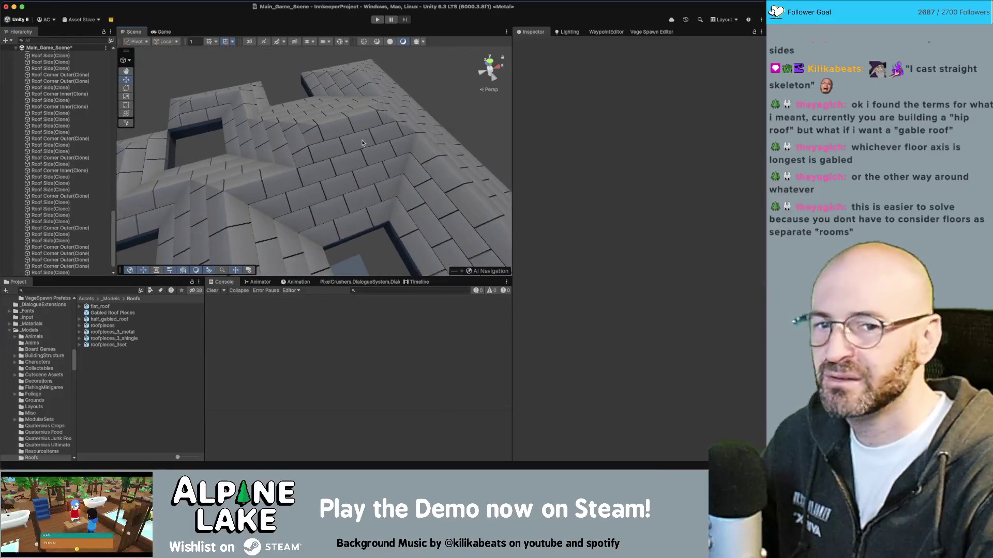